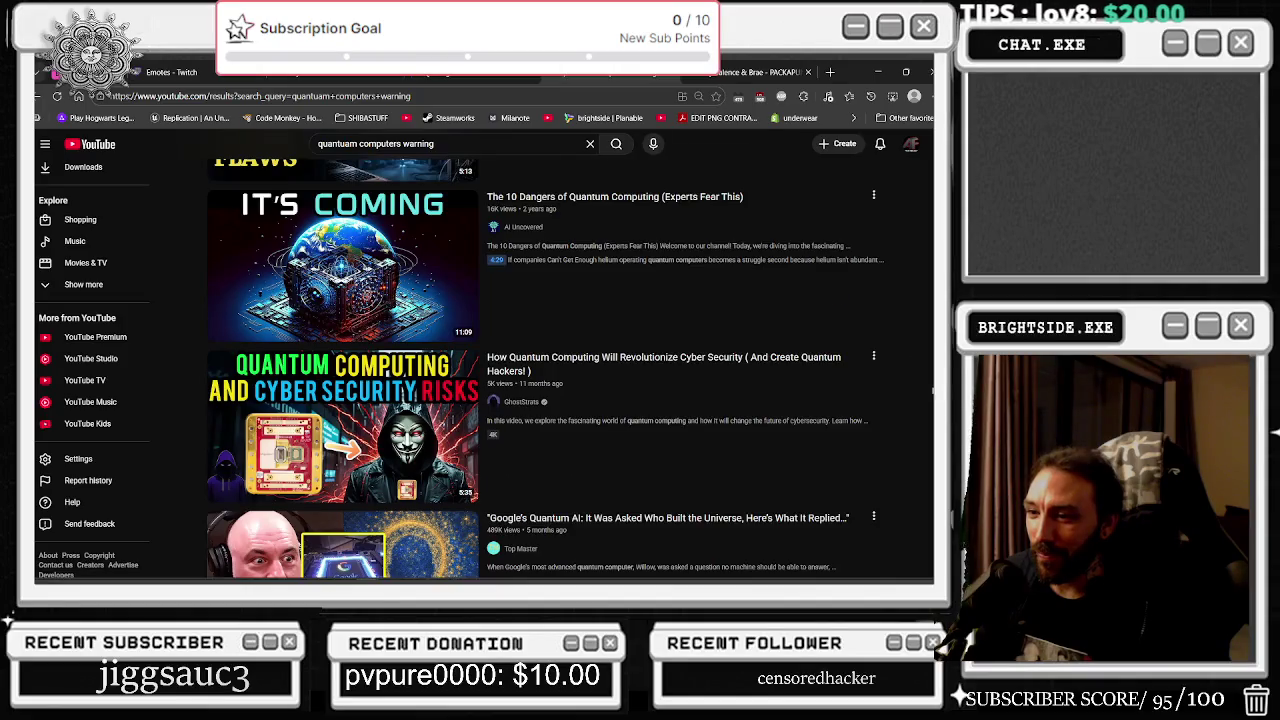
- Browse the quantum computing results and start the 'Ex-OpenAI Scientist WARNS' video
scroll(908, 349, "down", 3)
scroll(908, 349, "down", 5)
scroll(359, 311, "up", 5)
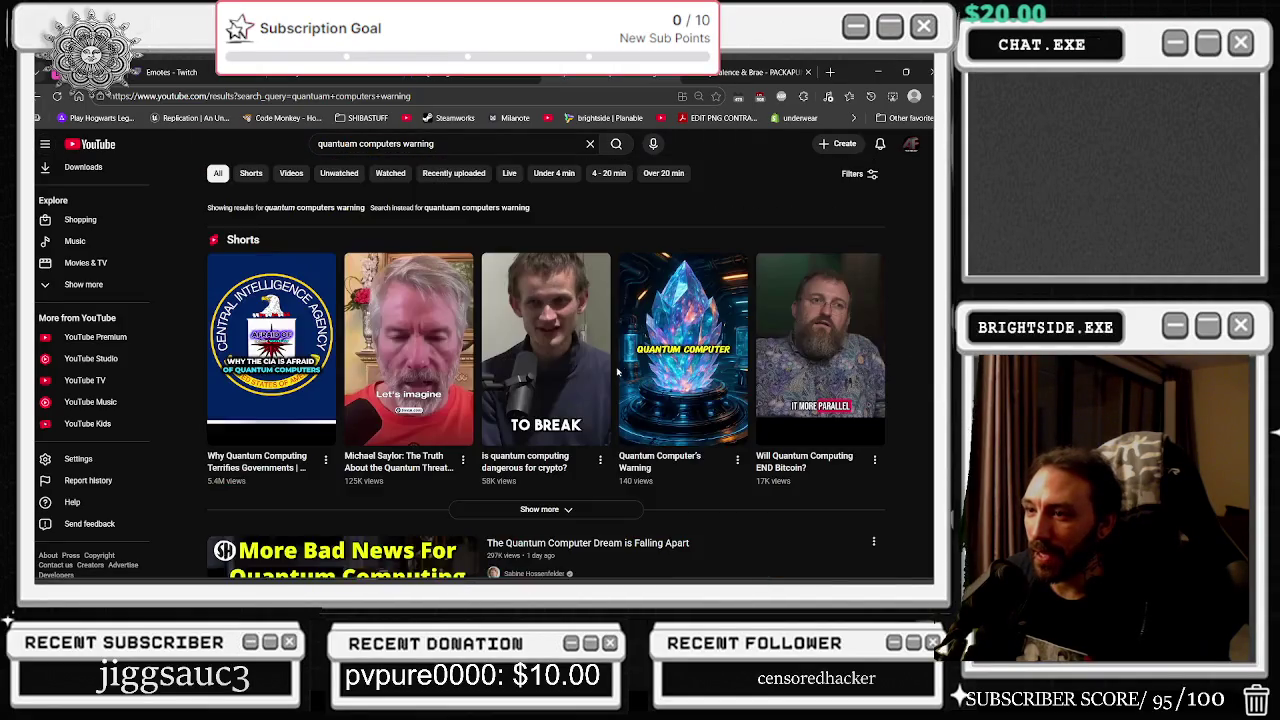
scroll(359, 311, "down", 3)
left_click(359, 311)
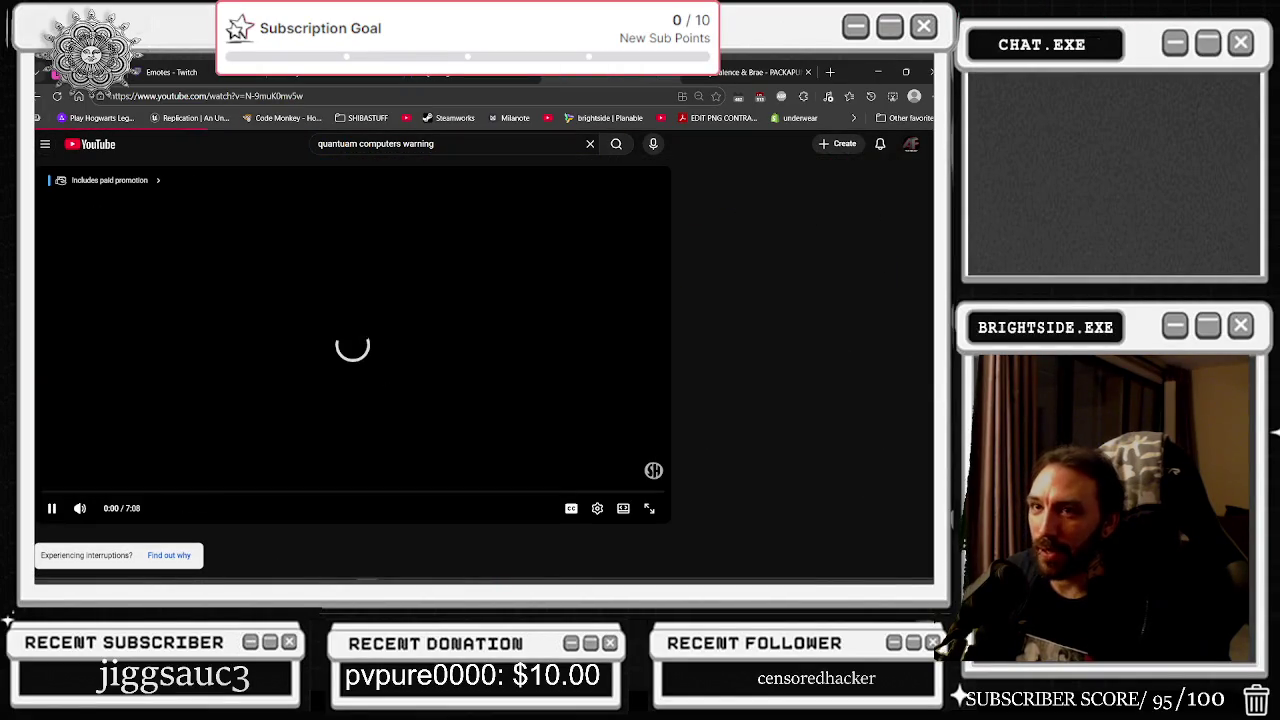
key("alt+Left")
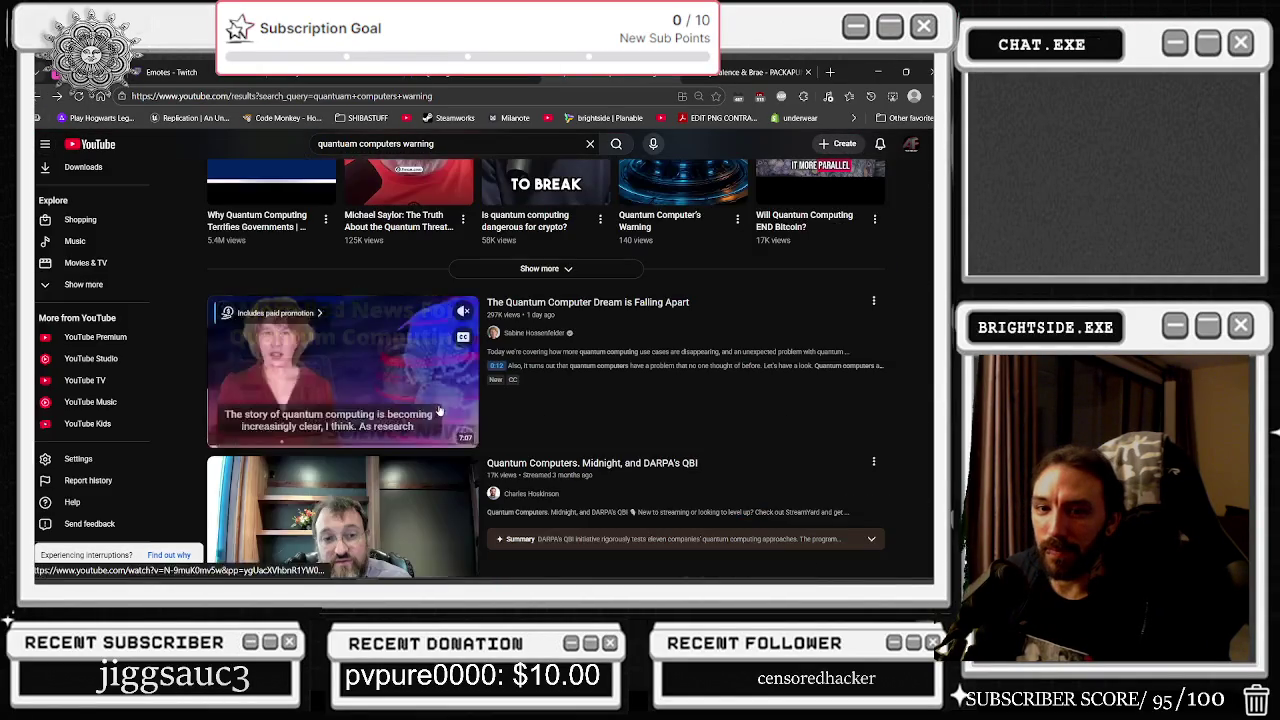
scroll(442, 416, "down", 2)
scroll(627, 424, "down", 3)
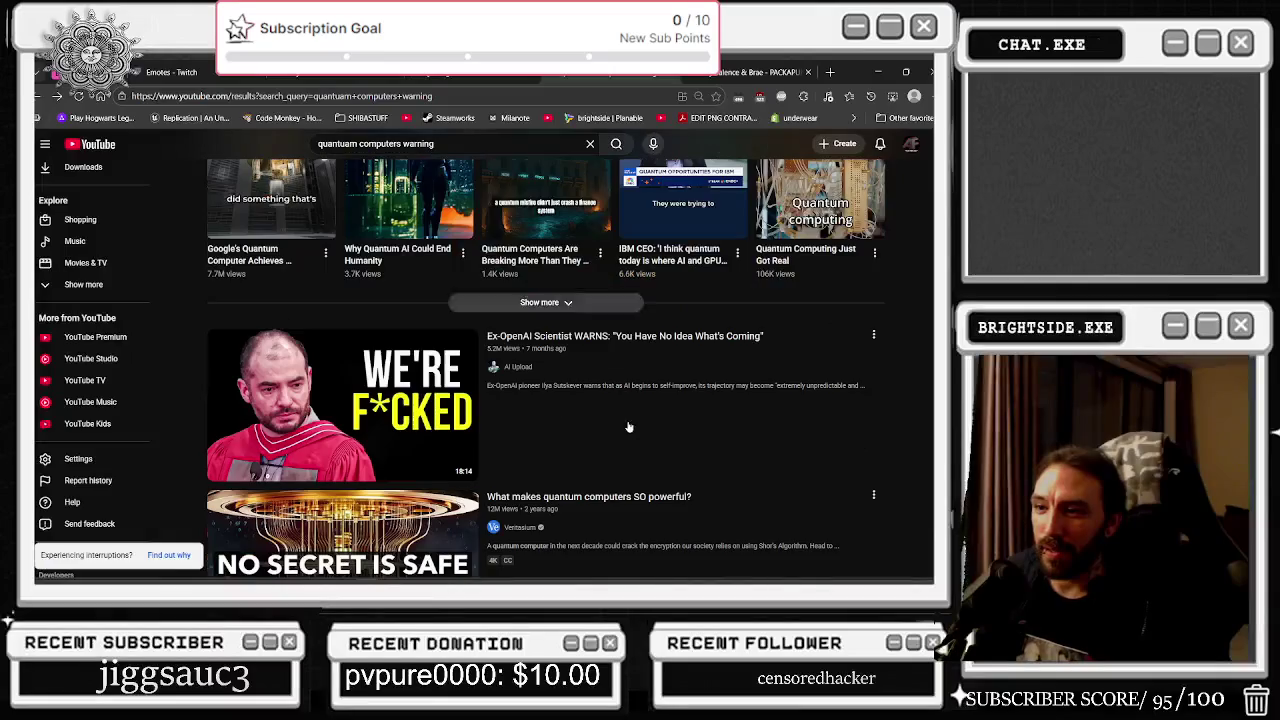
left_click(437, 450)
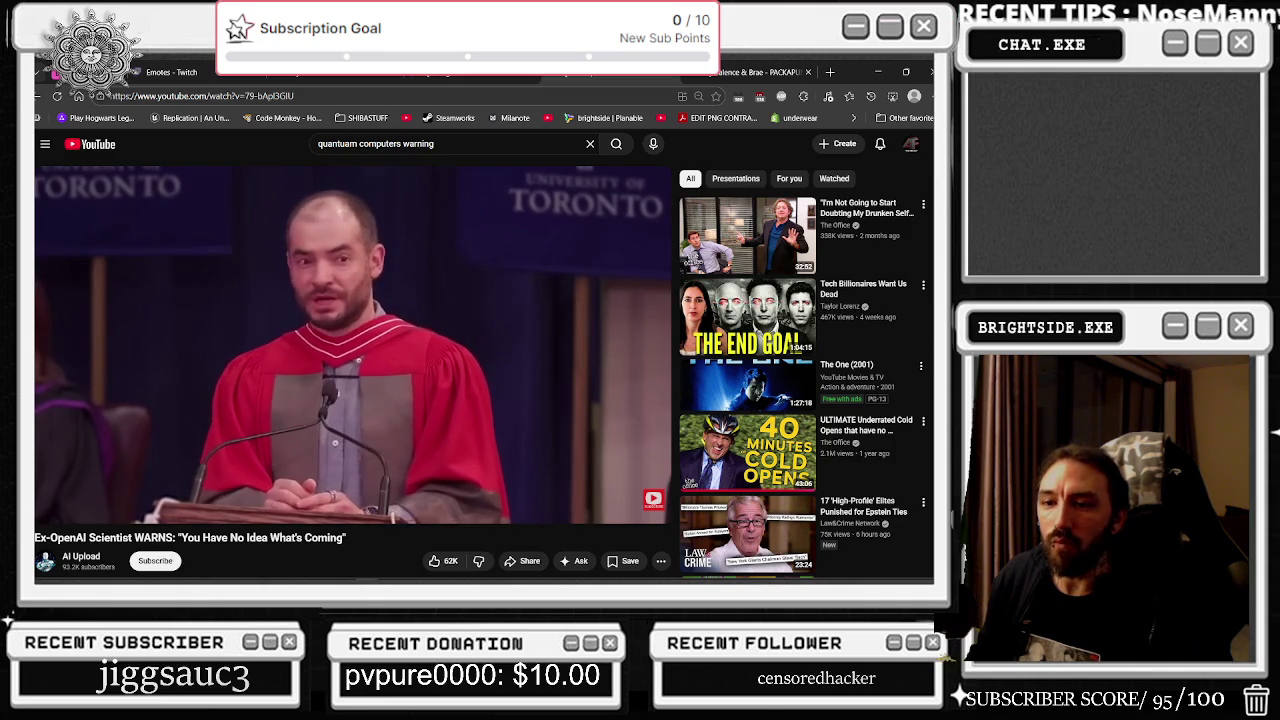
scroll(660, 207, "down", 2)
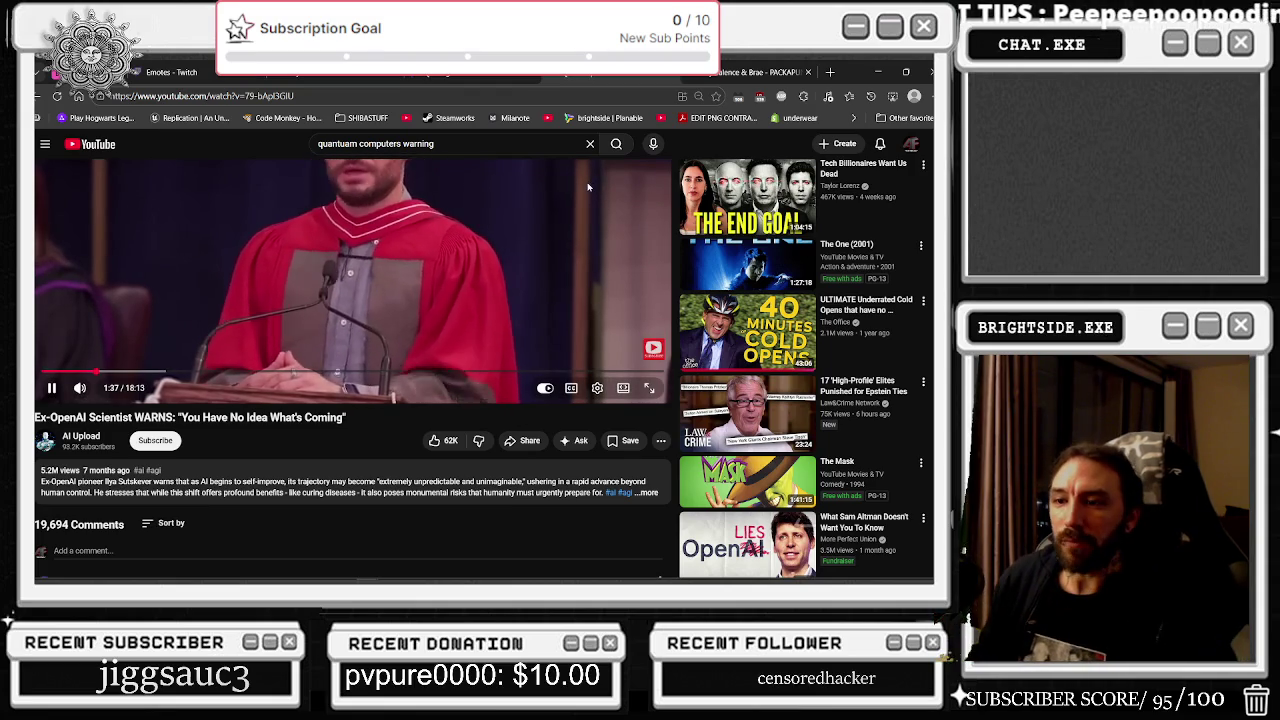
left_click(470, 481)
left_click_drag(544, 503, 589, 496)
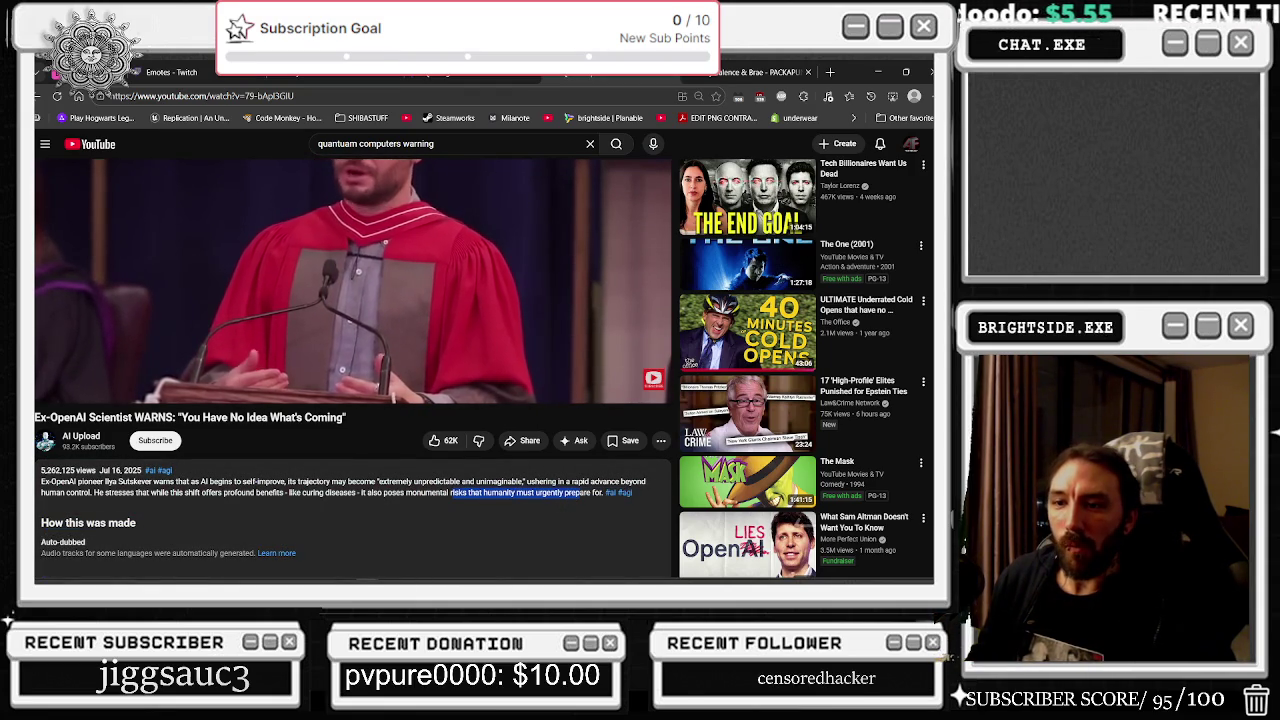
scroll(293, 492, "down", 3)
scroll(293, 492, "down", 3)
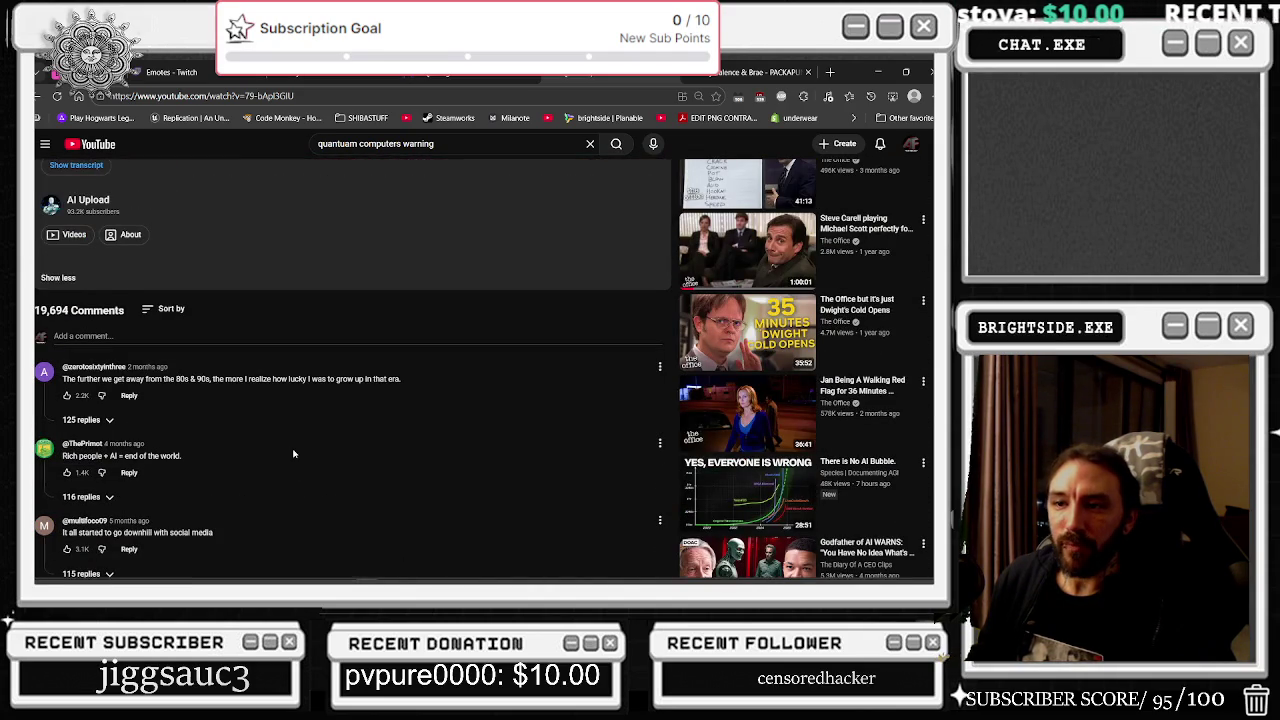
scroll(472, 504, "up", 6)
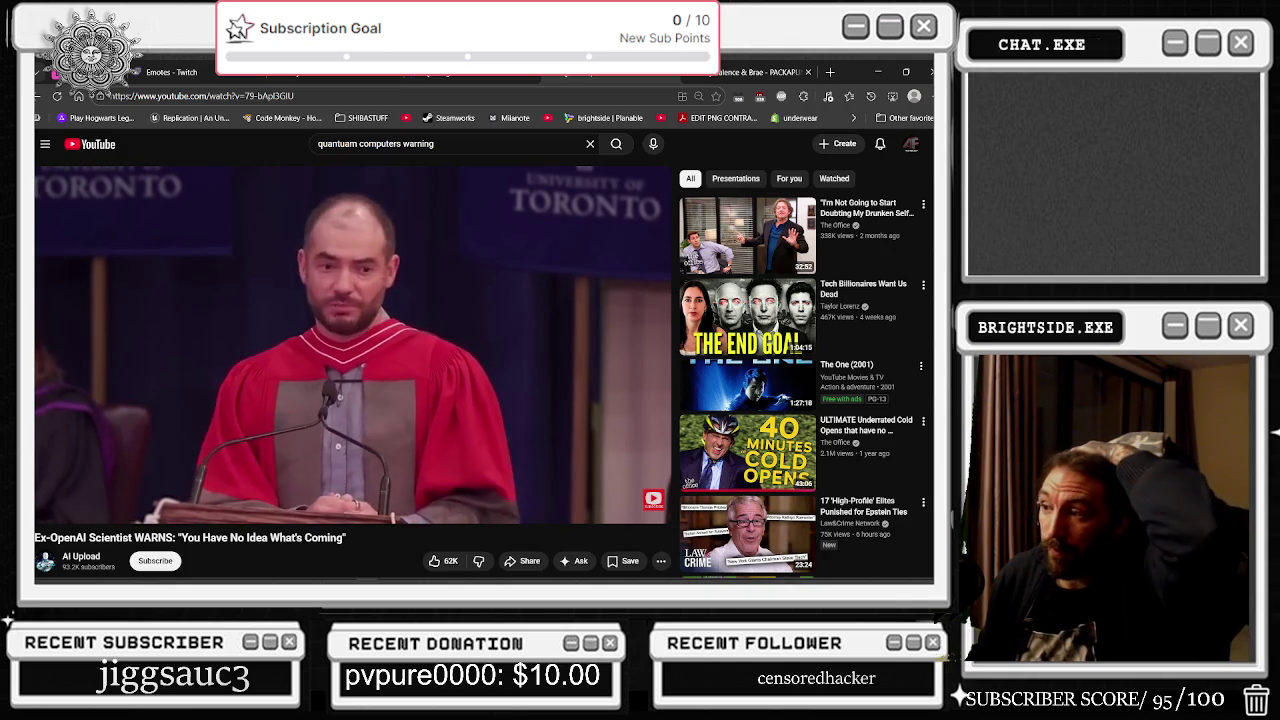
mouse_move(234, 285)
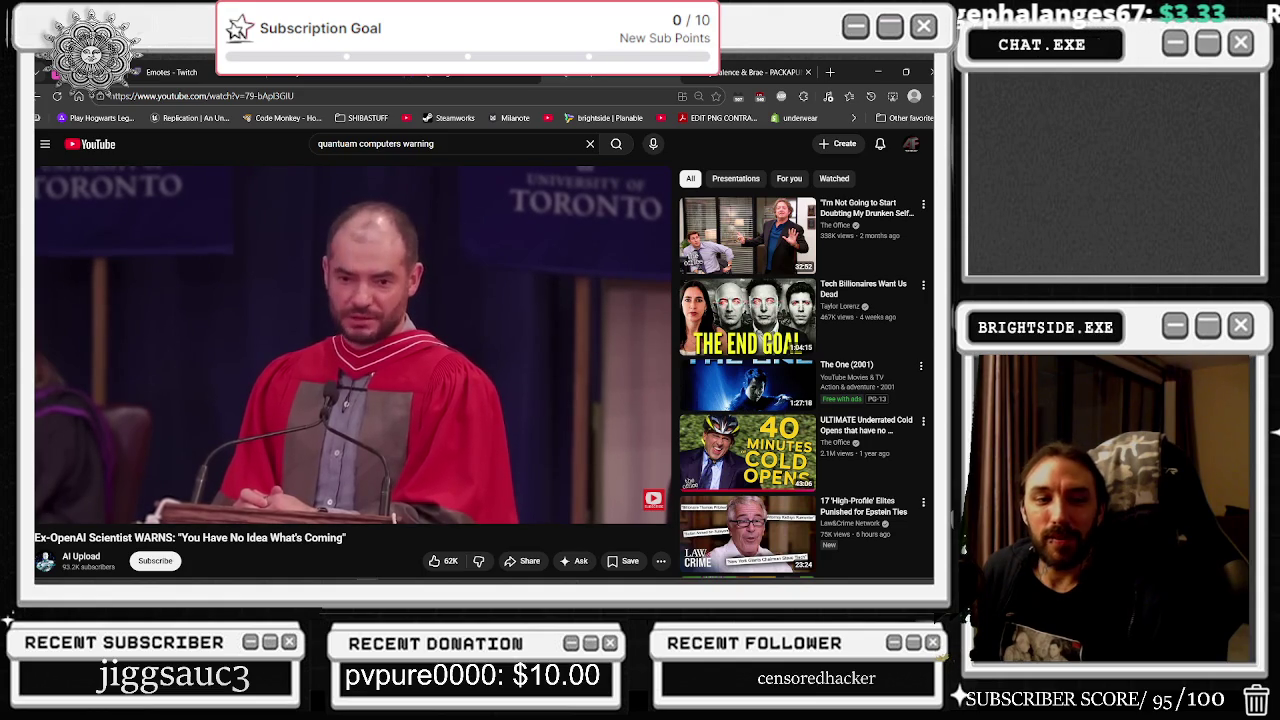
mouse_move(189, 348)
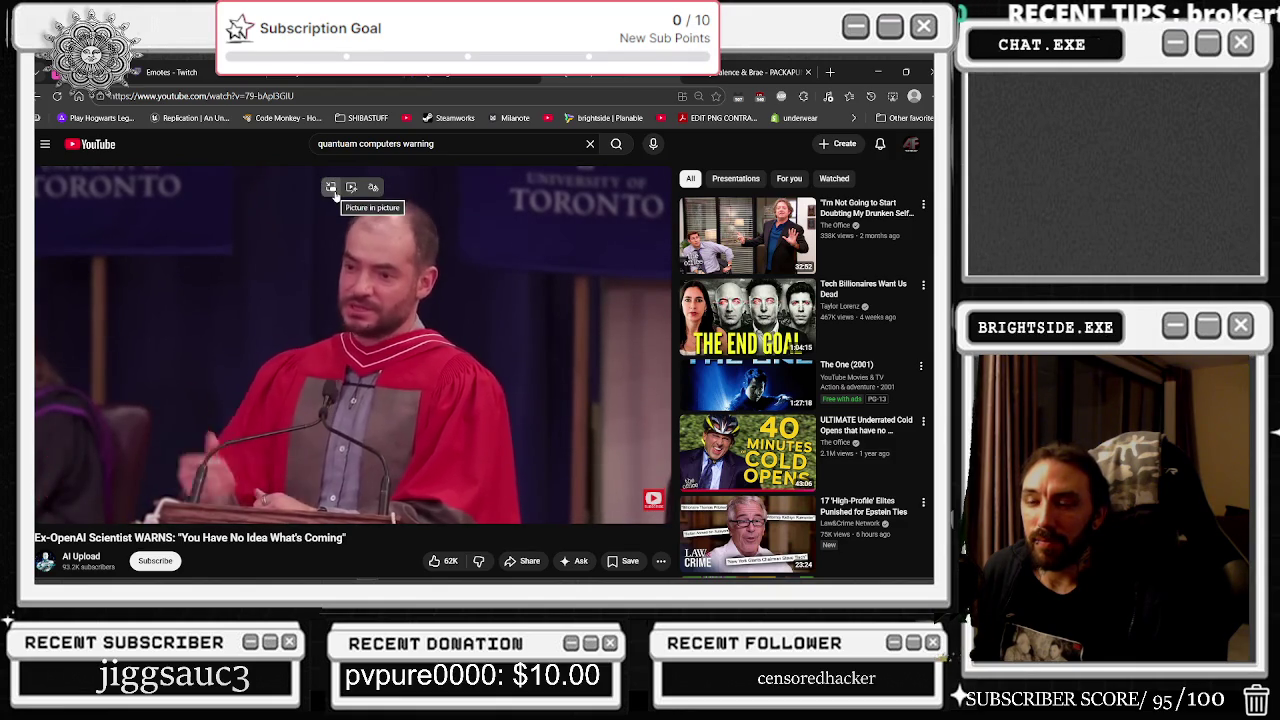
- Float the video in picture-in-picture and switch to the Unreal Editor
left_click(332, 189)
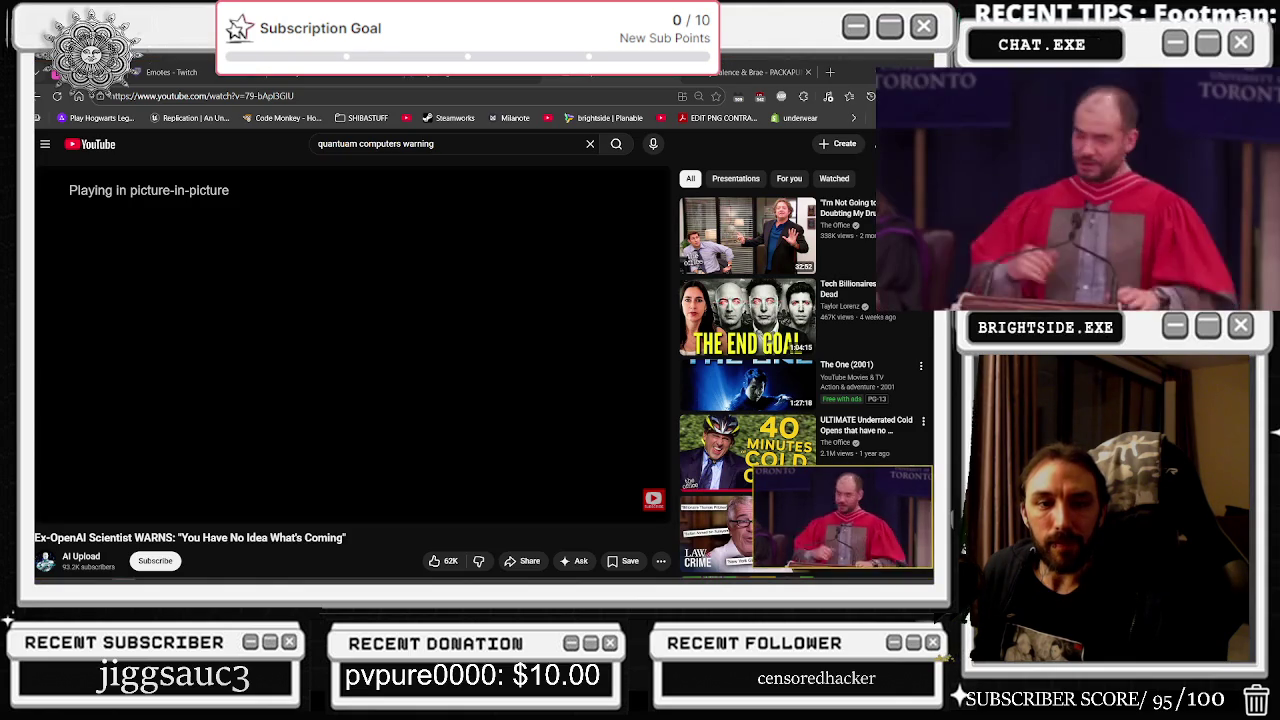
key("alt+Tab")
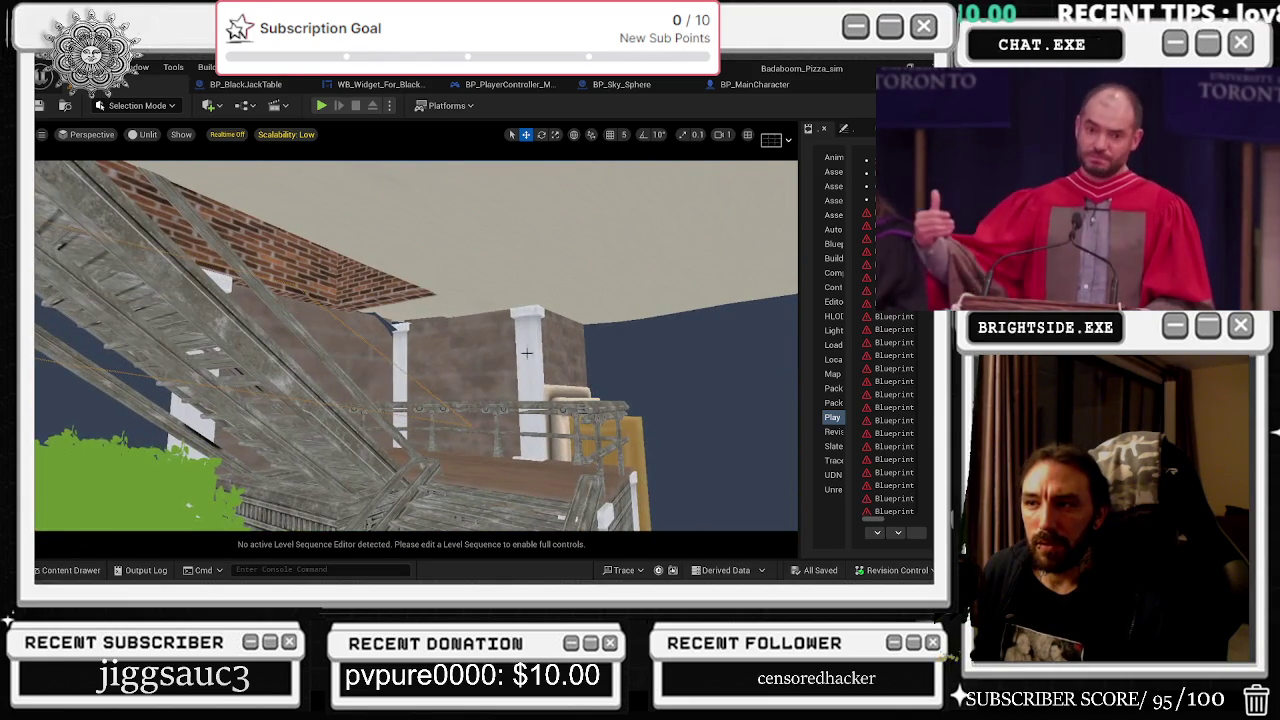
- Select the wall piece beside the balcony pillar
left_click(417, 350)
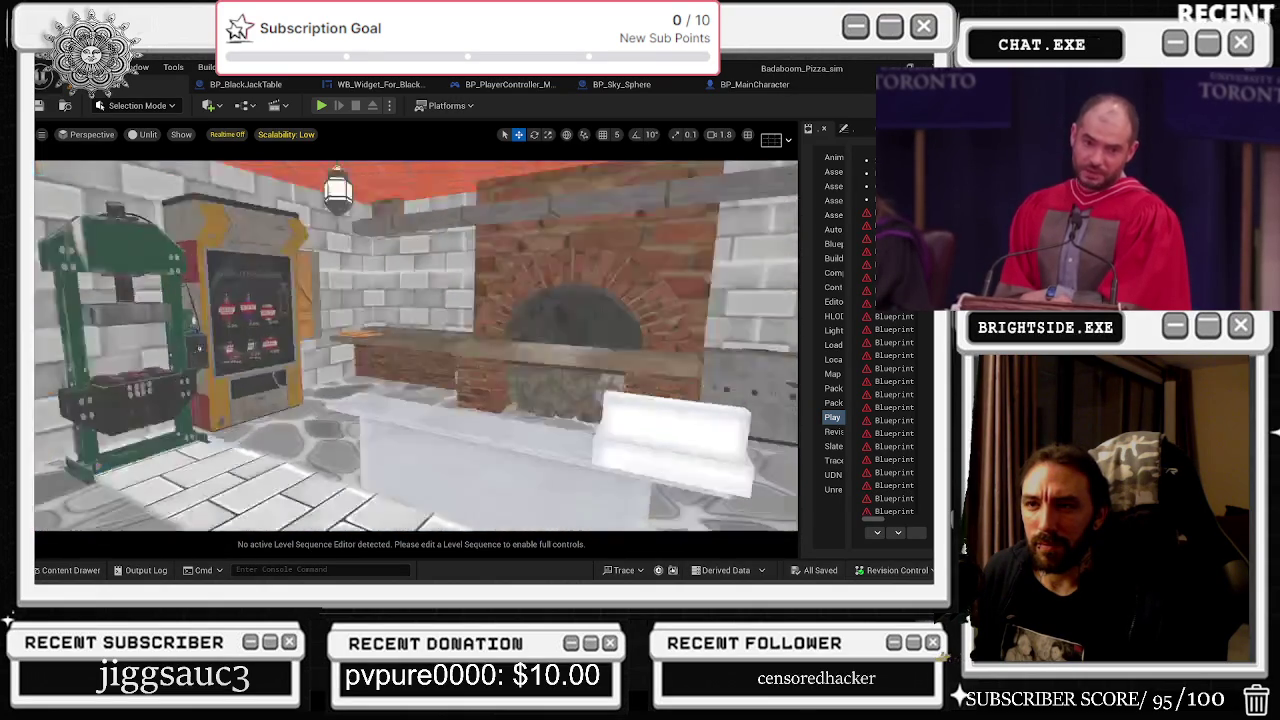
- Search the Content Drawer for 'molding' and expand the Badaboom_Pizza_sim folder tree
left_click(80, 577)
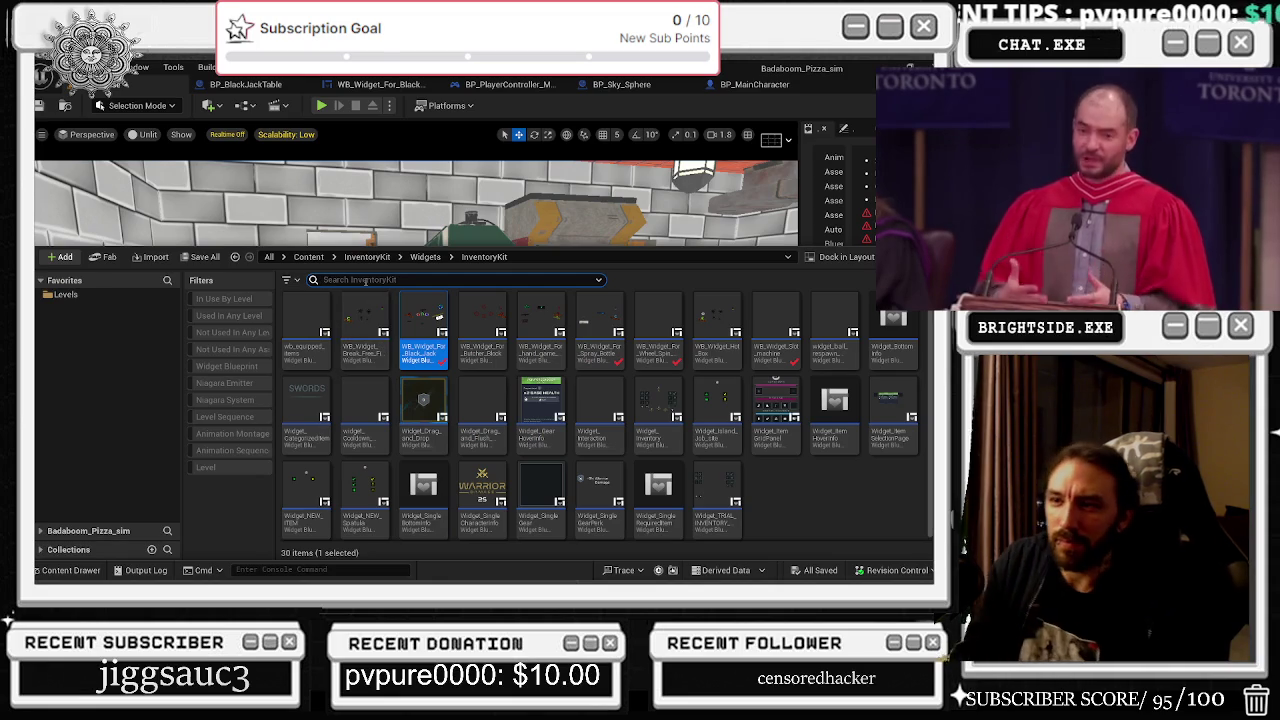
type("molding")
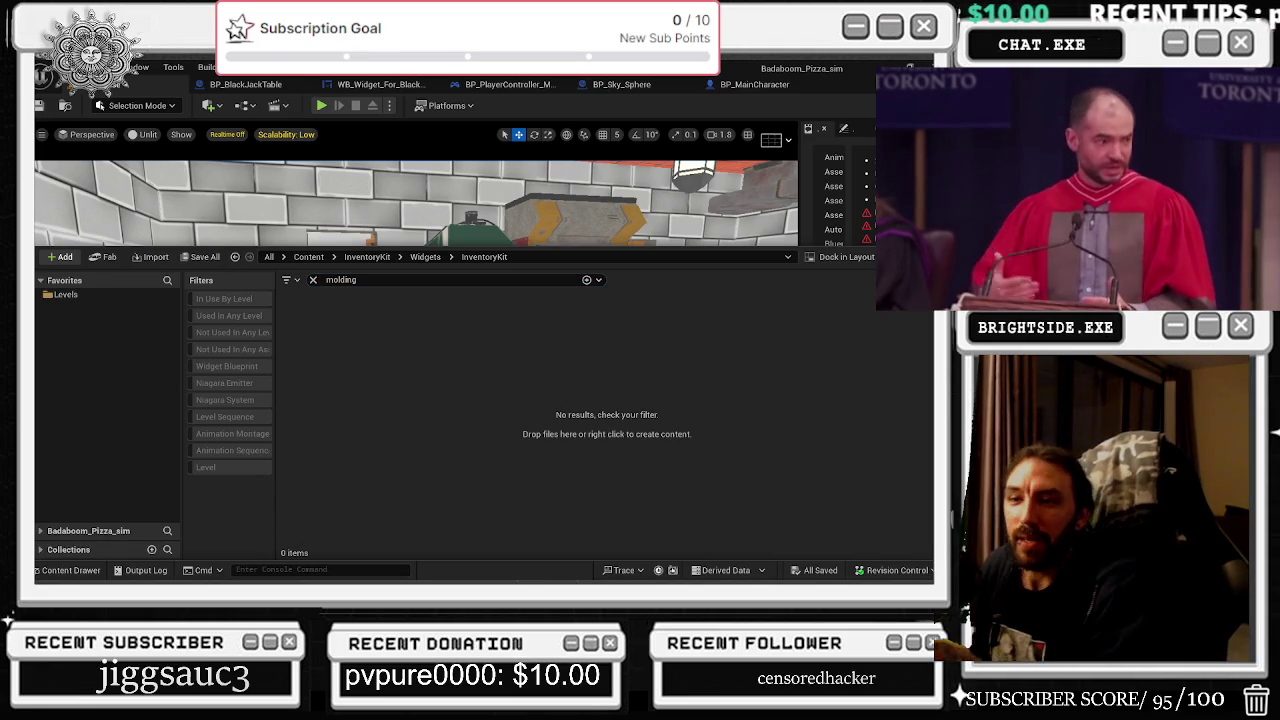
left_click(40, 281)
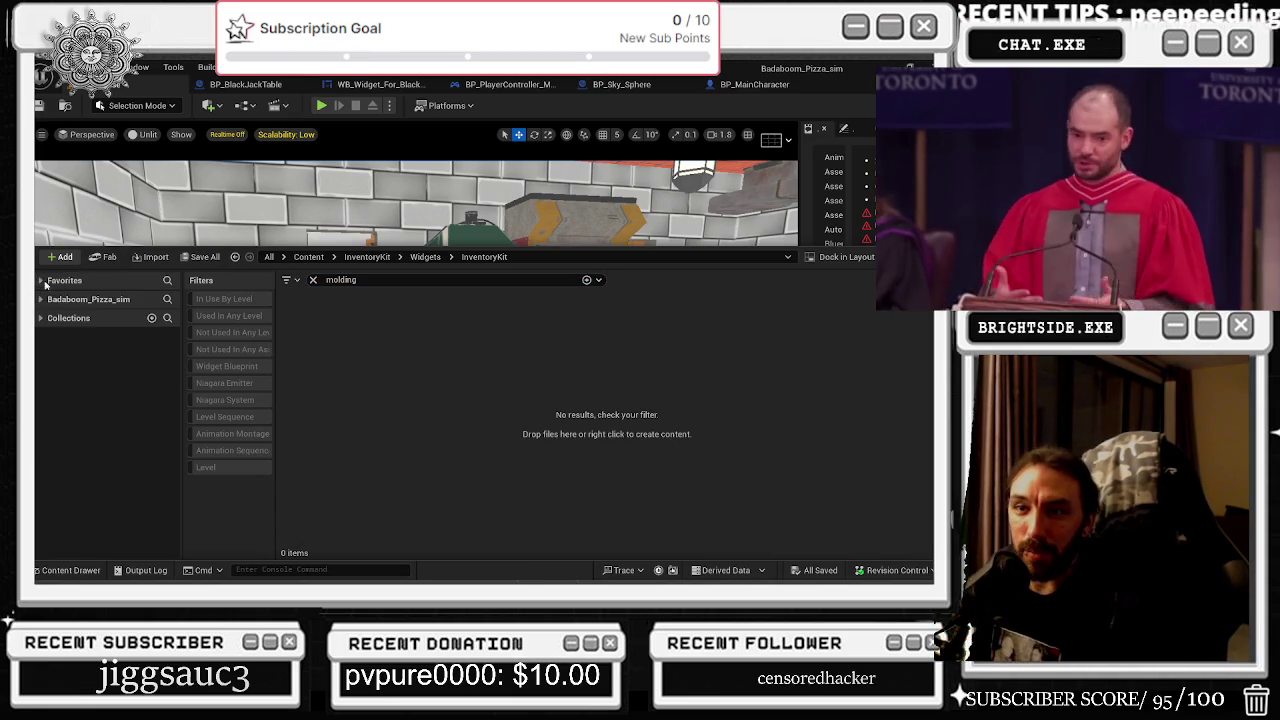
left_click(41, 299)
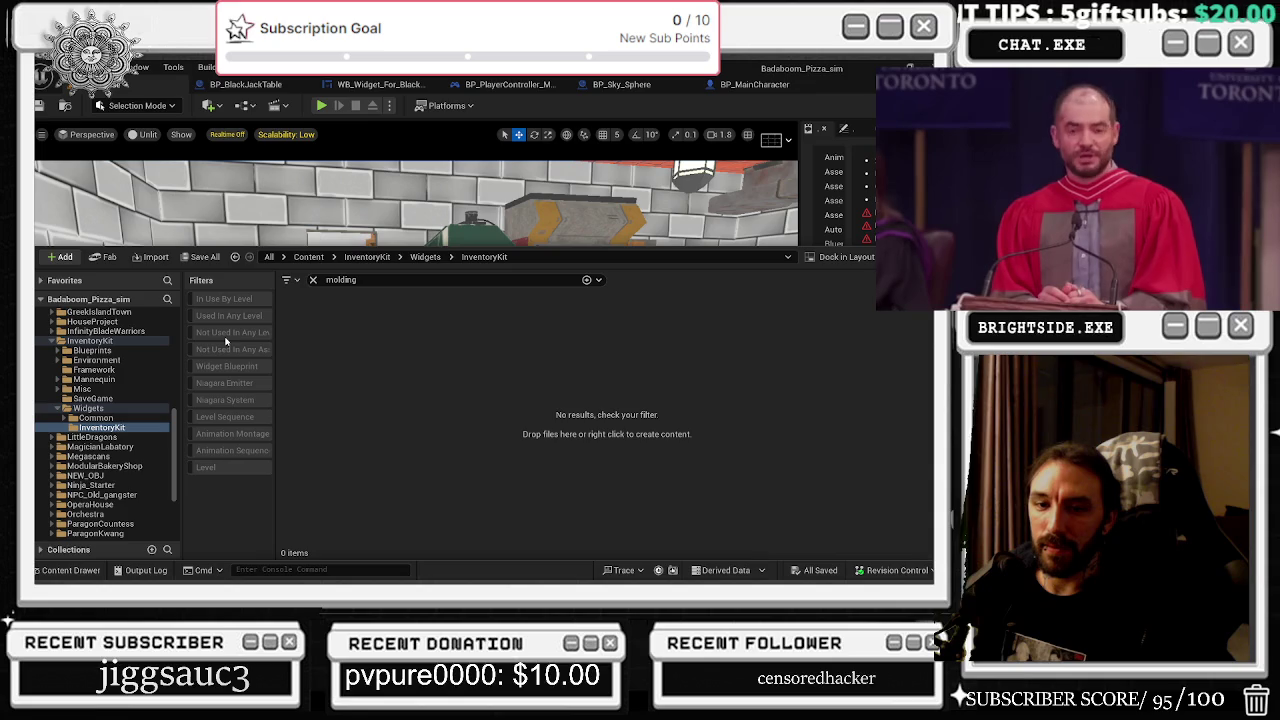
- Switch to All project content and search for 'corner'
scroll(110, 400, "up", 10)
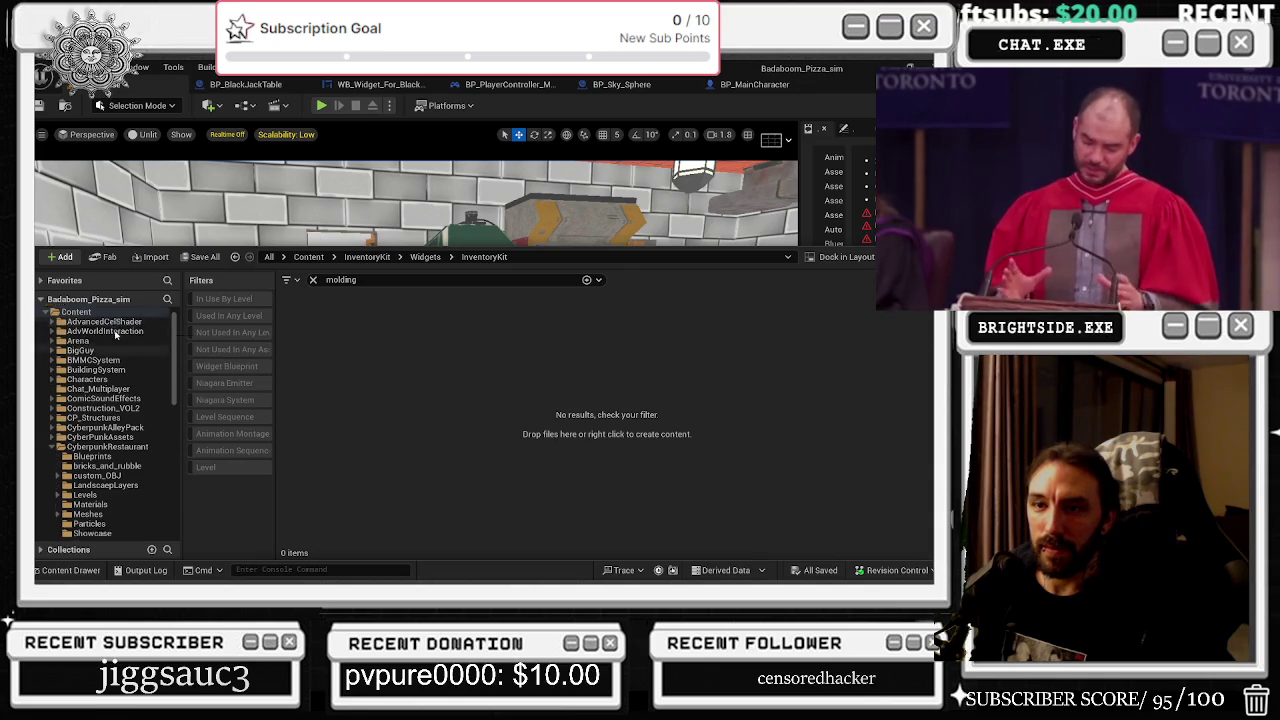
left_click(103, 316)
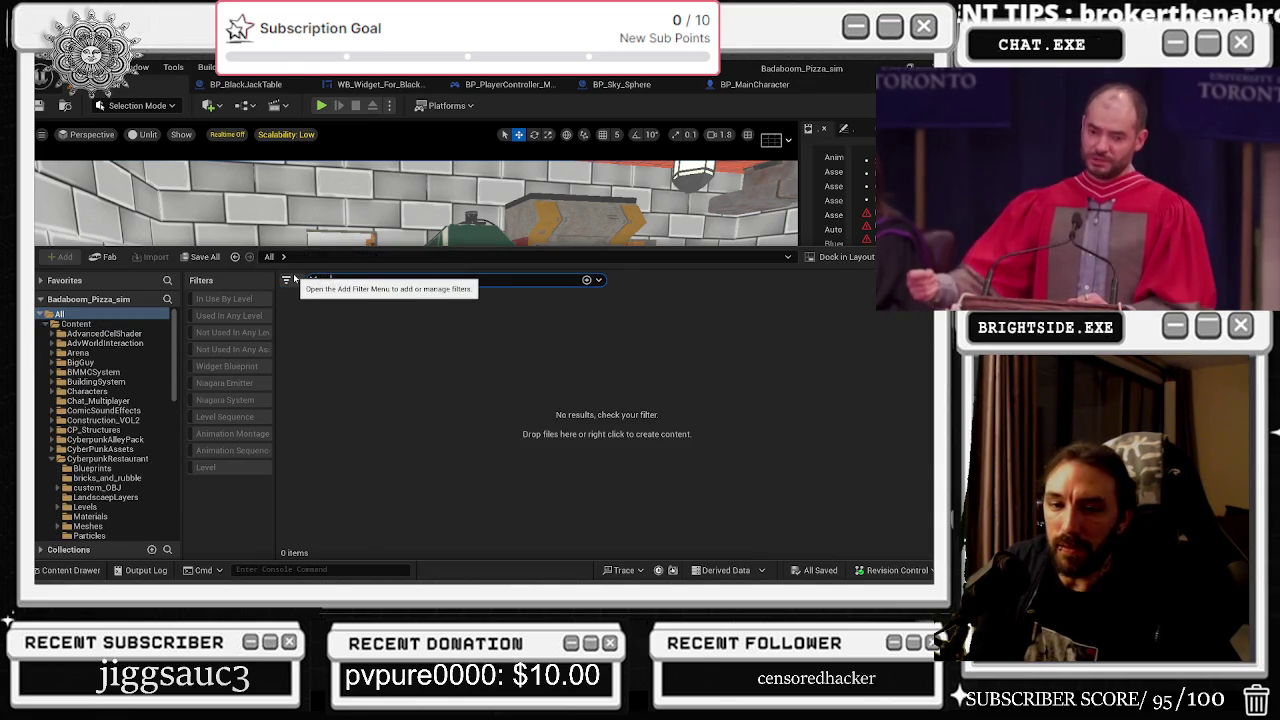
left_click(295, 280)
key("Escape")
type("corner")
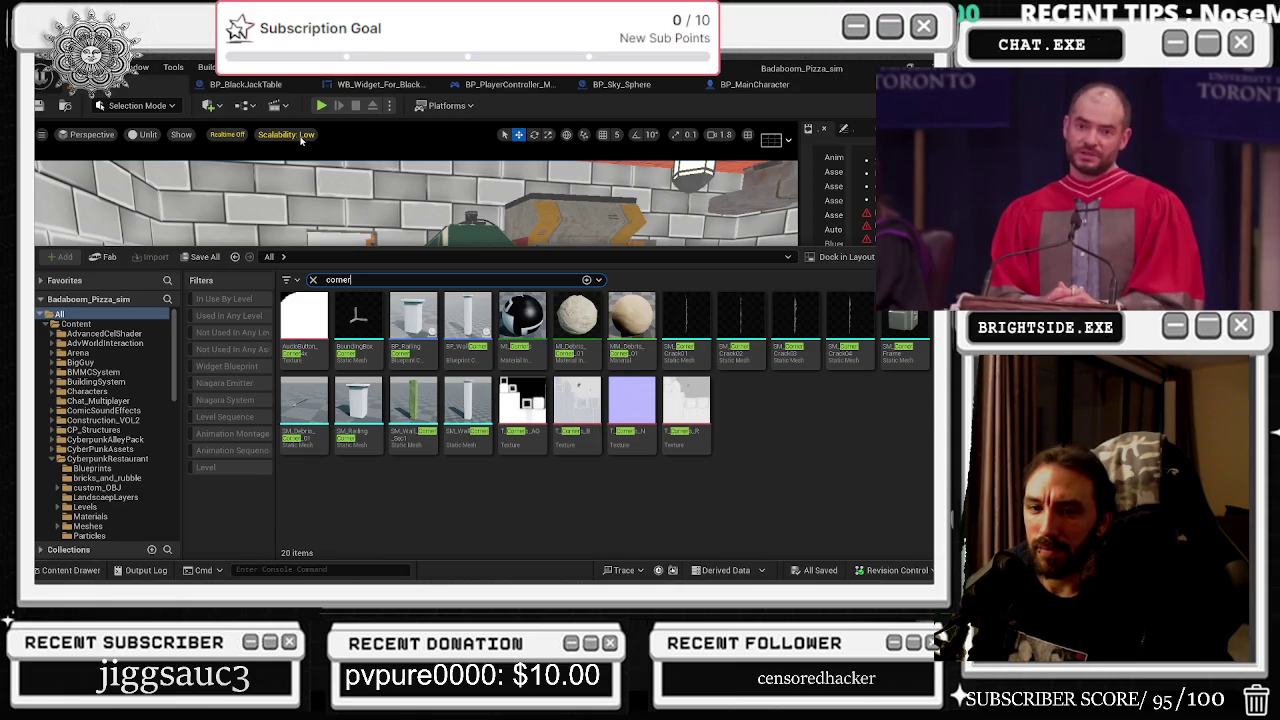
- Toggle the Scalability settings, then reopen the drawer showing the corner results
left_click(300, 137)
left_click(66, 570)
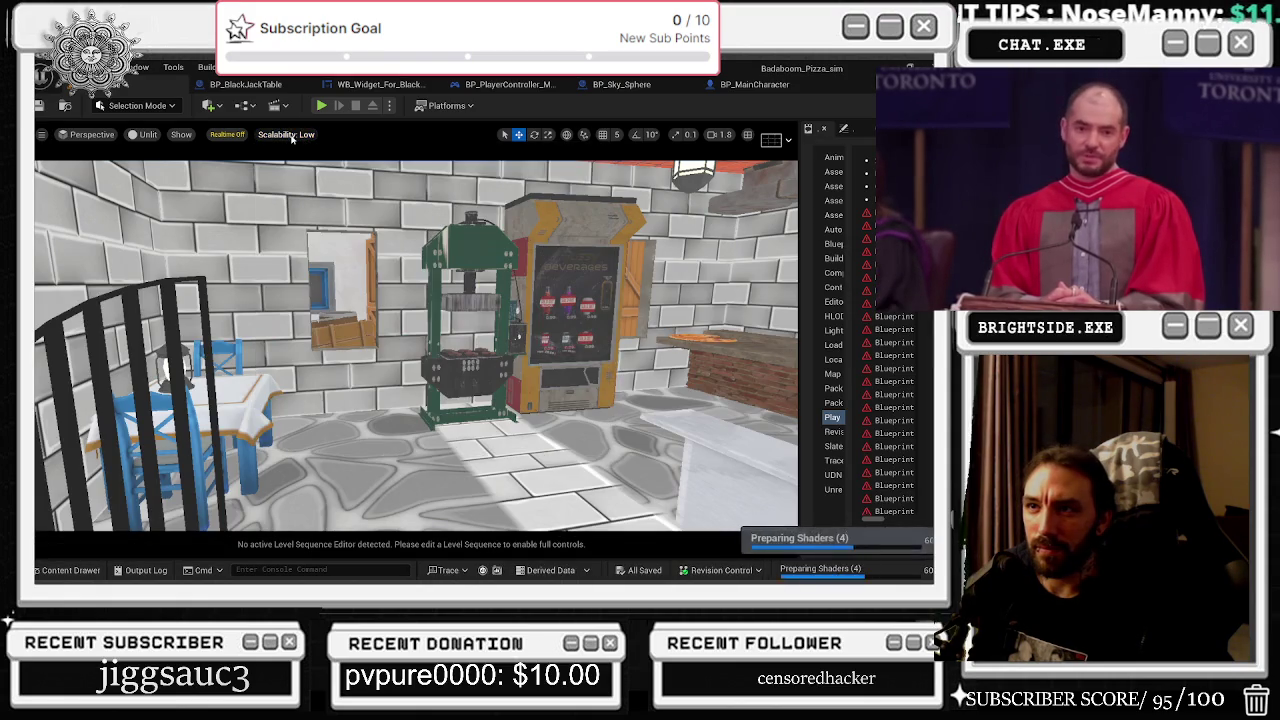
left_click(66, 570)
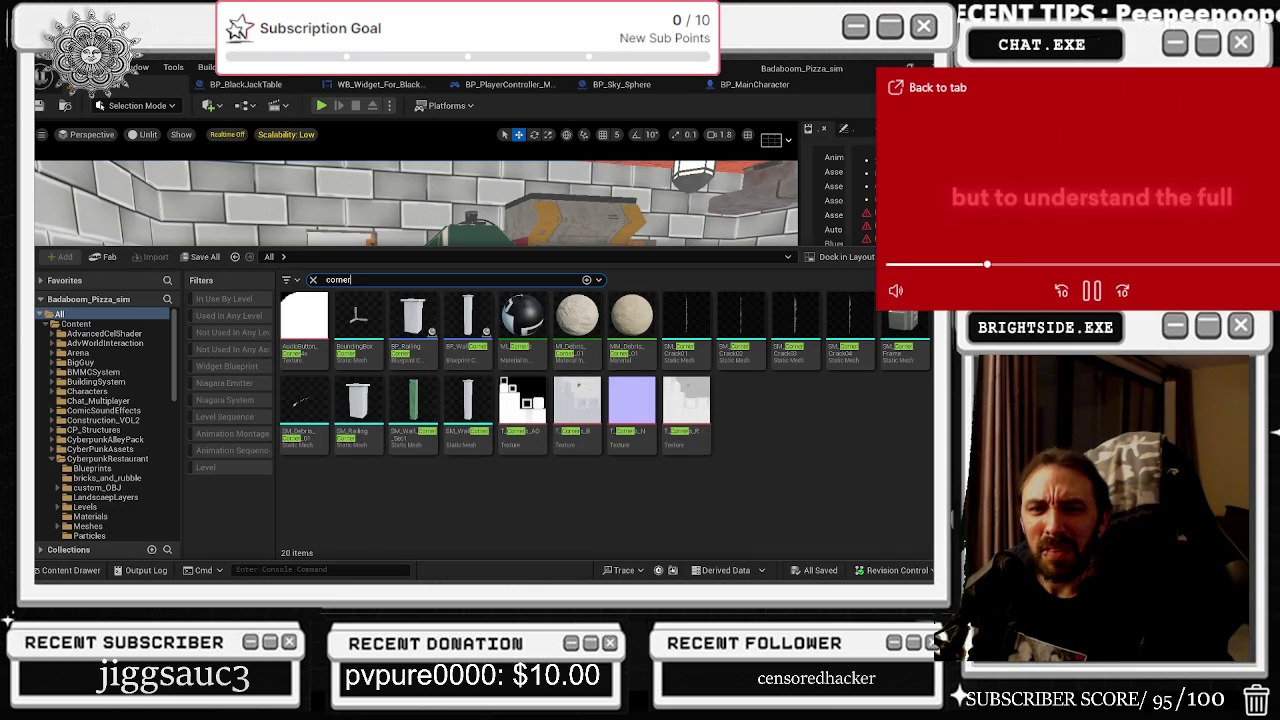
- Send the Ex-OpenAI Scientist video back to its YouTube tab to keep watching
left_click(938, 87)
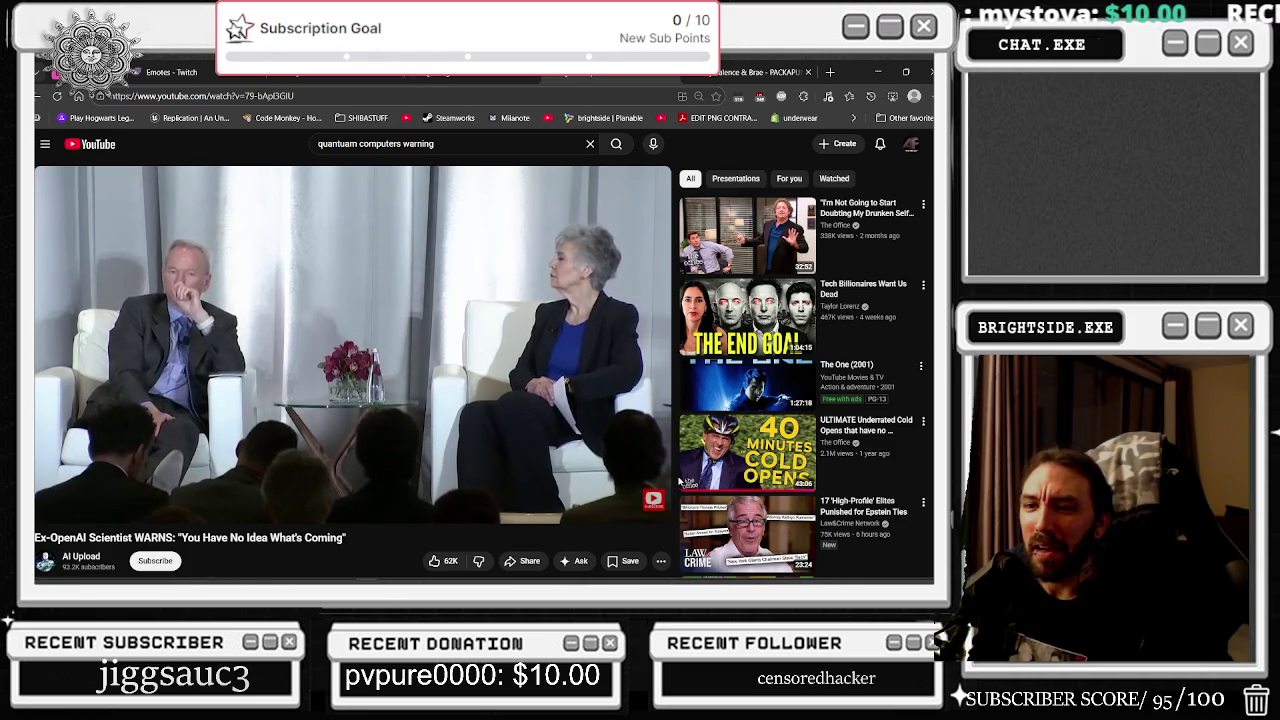
mouse_move(666, 466)
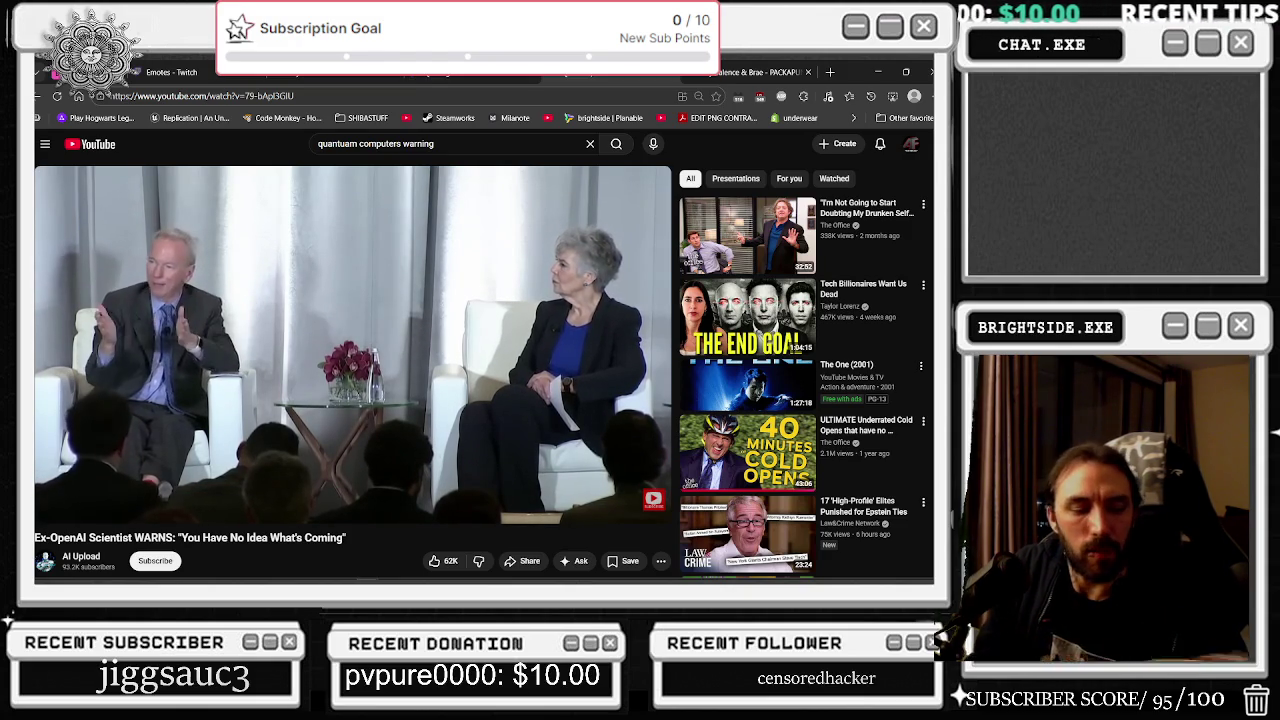
mouse_move(607, 337)
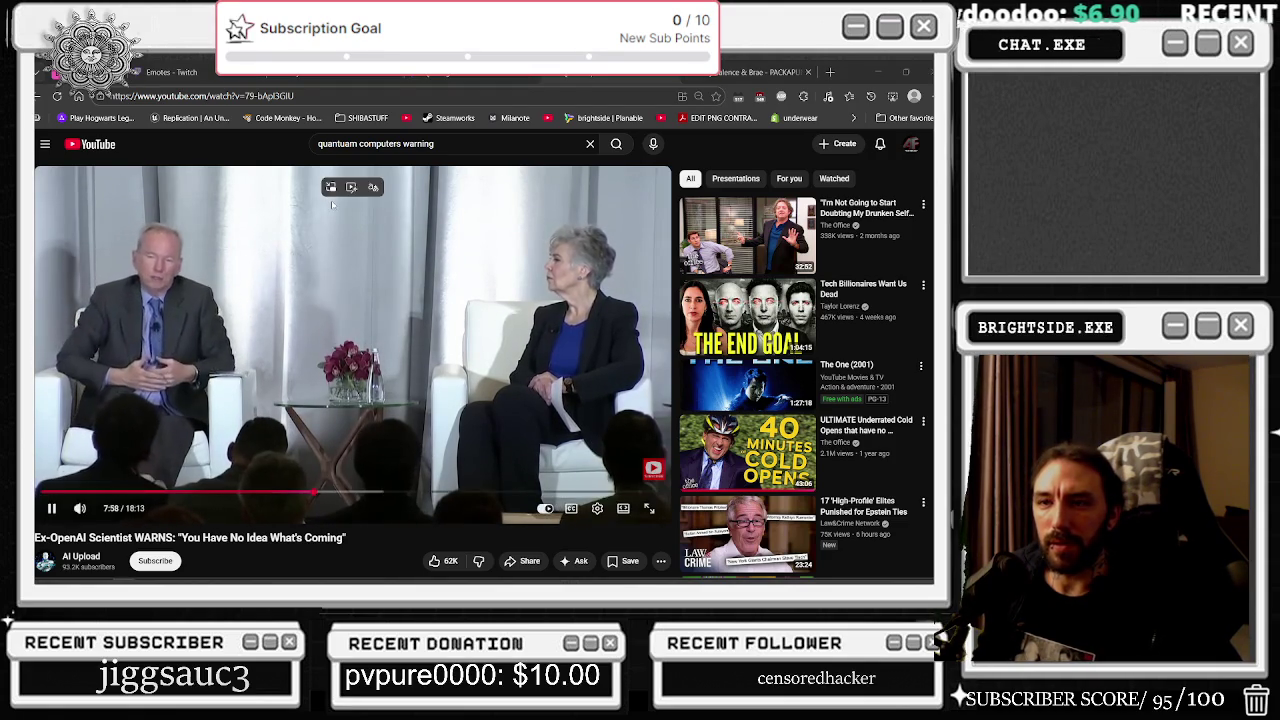
- Float the video in picture-in-picture again, return to Unreal, and hide the Content Drawer
left_click(350, 187)
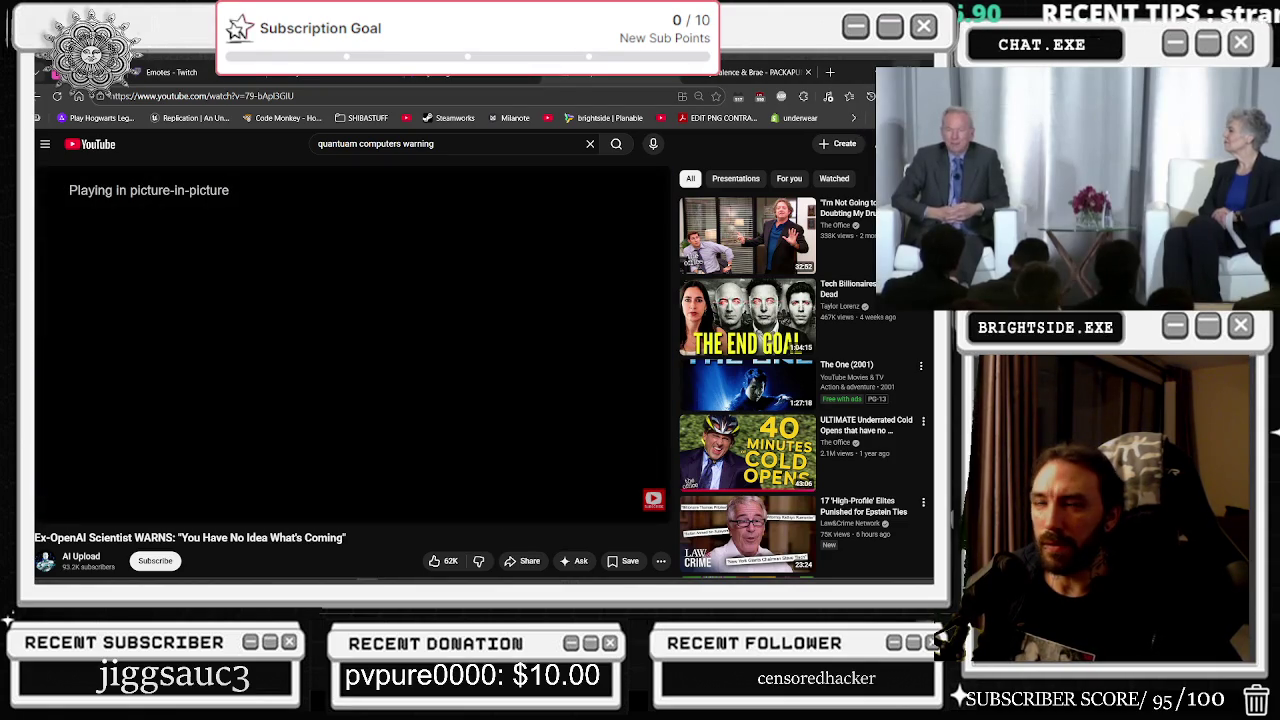
key("alt+Tab")
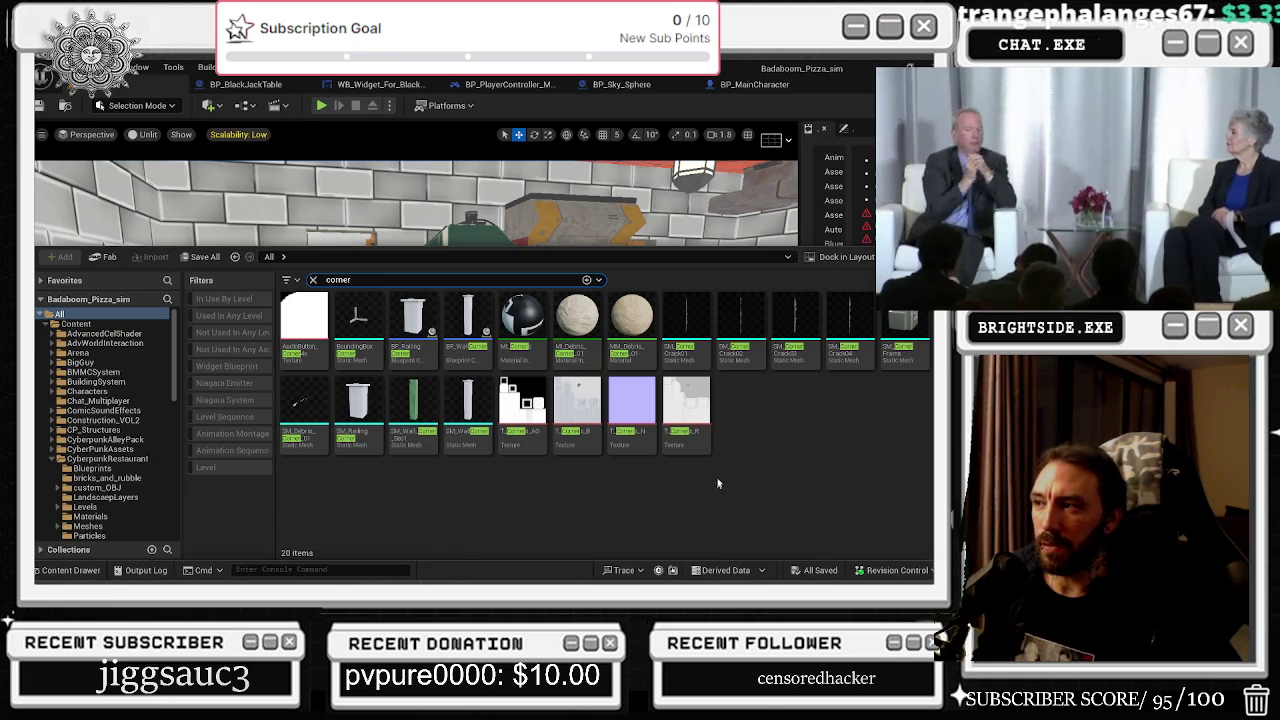
key("ctrl+space")
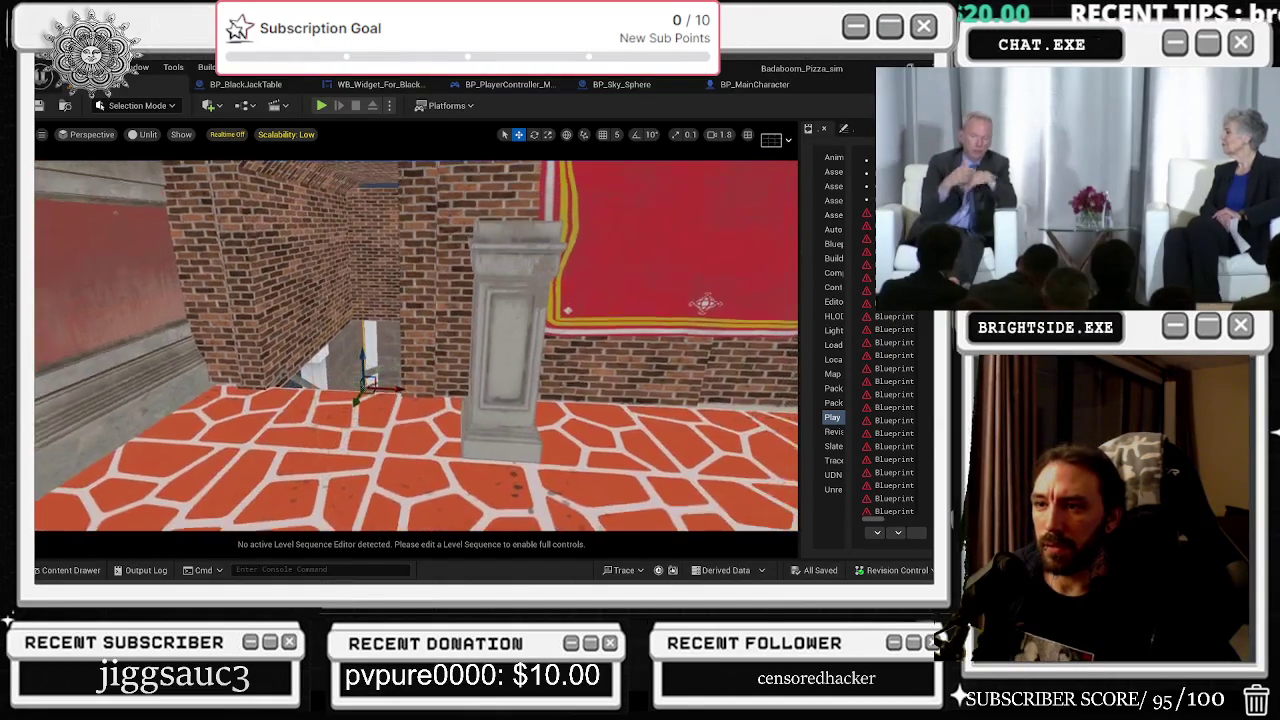
- Move the thin pole off the table and into place beside the wall
left_click(70, 570)
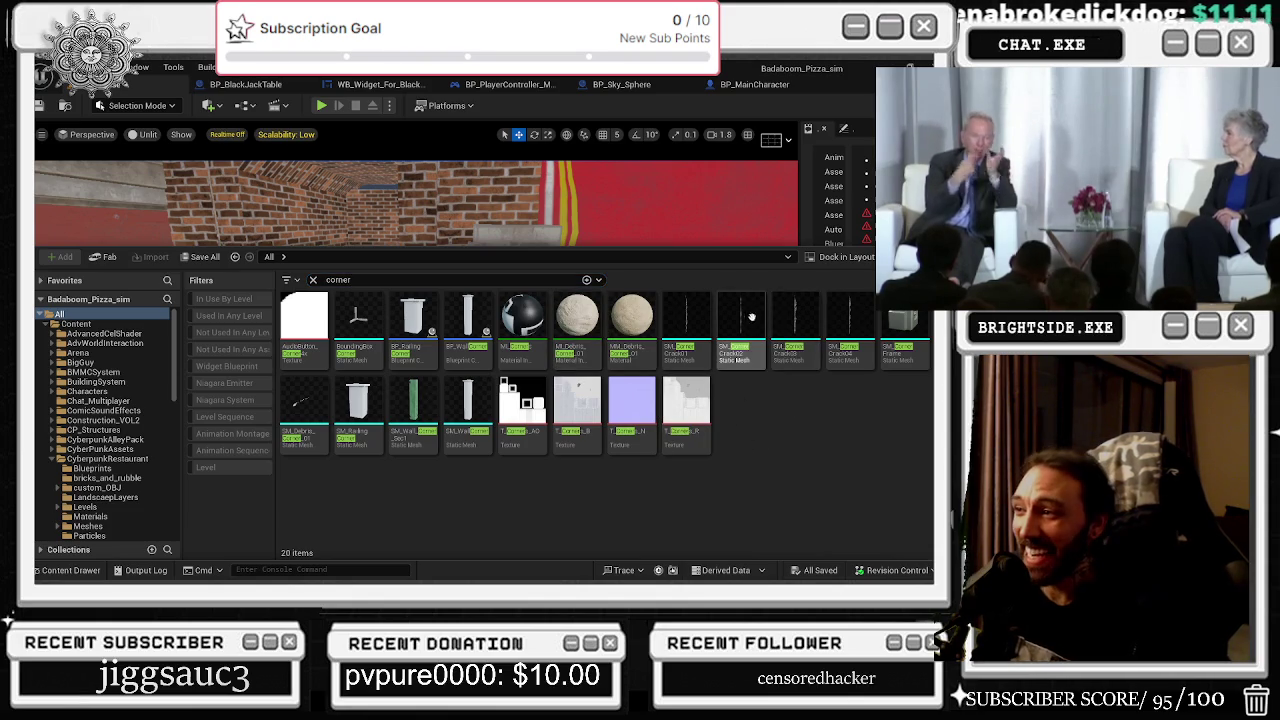
left_click(532, 223)
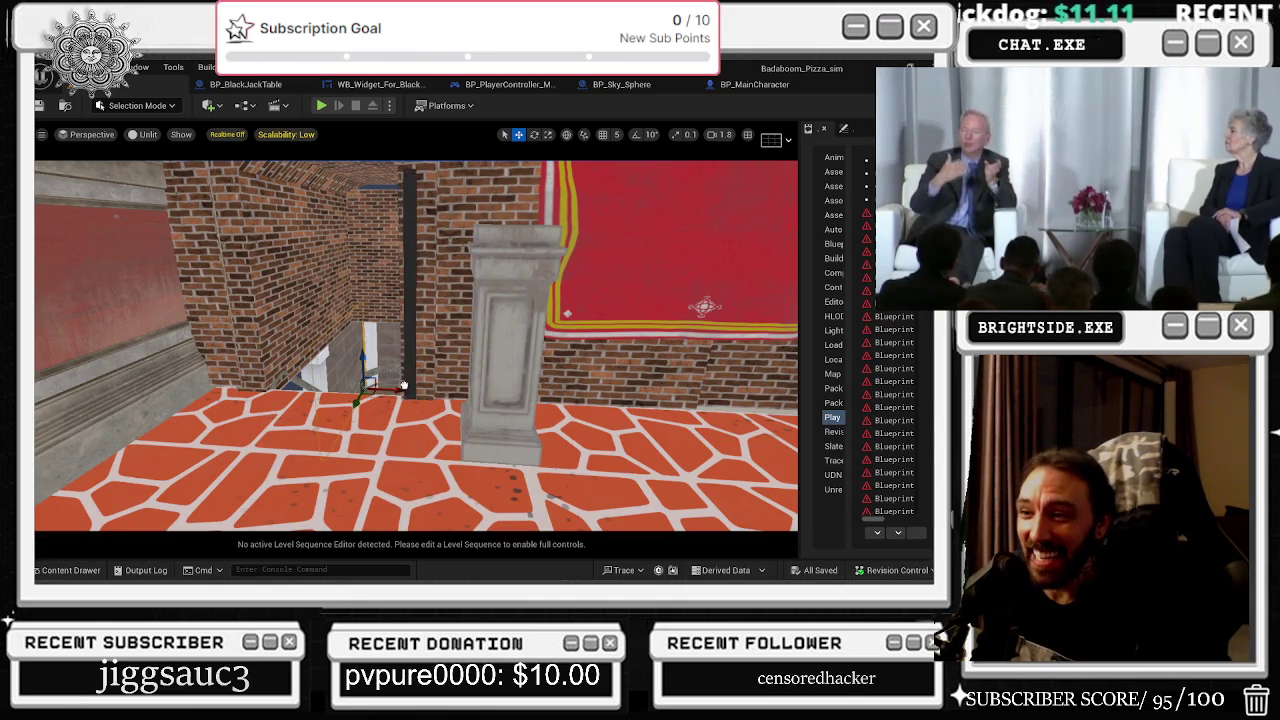
mouse_move(416, 345)
left_mouse_down()
mouse_move(430, 330)
mouse_move(457, 366)
mouse_move(391, 294)
mouse_move(411, 366)
mouse_move(420, 350)
mouse_move(410, 330)
mouse_move(403, 355)
left_mouse_up()
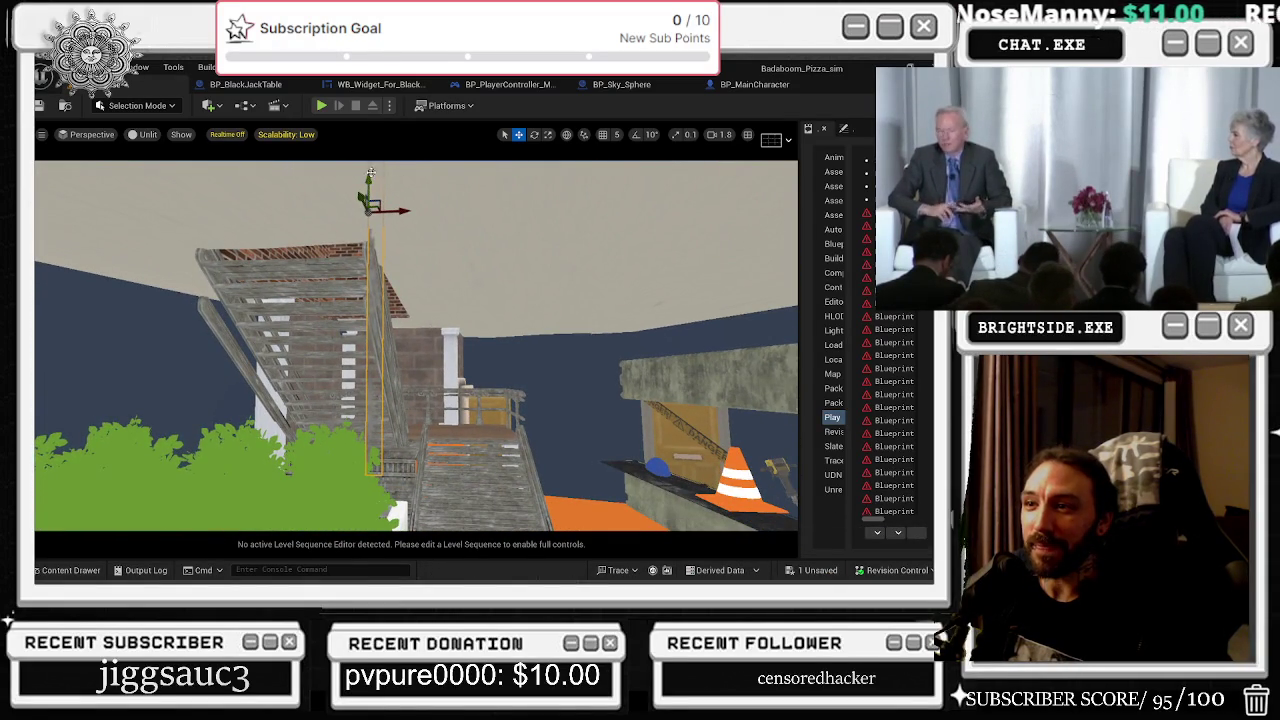
mouse_move(403, 355)
left_mouse_down()
mouse_move(392, 441)
mouse_move(422, 362)
mouse_move(570, 299)
left_mouse_up()
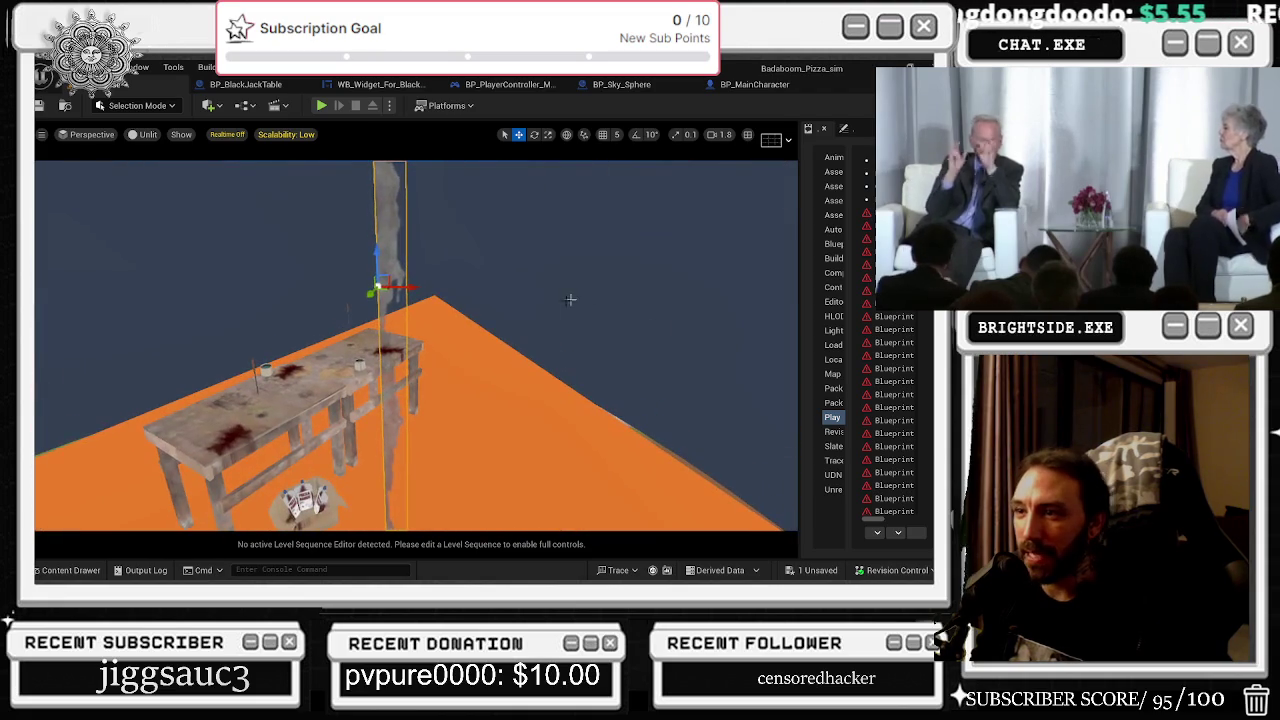
mouse_move(372, 293)
left_mouse_down()
mouse_move(385, 282)
mouse_move(357, 273)
mouse_move(34, 262)
left_mouse_up()
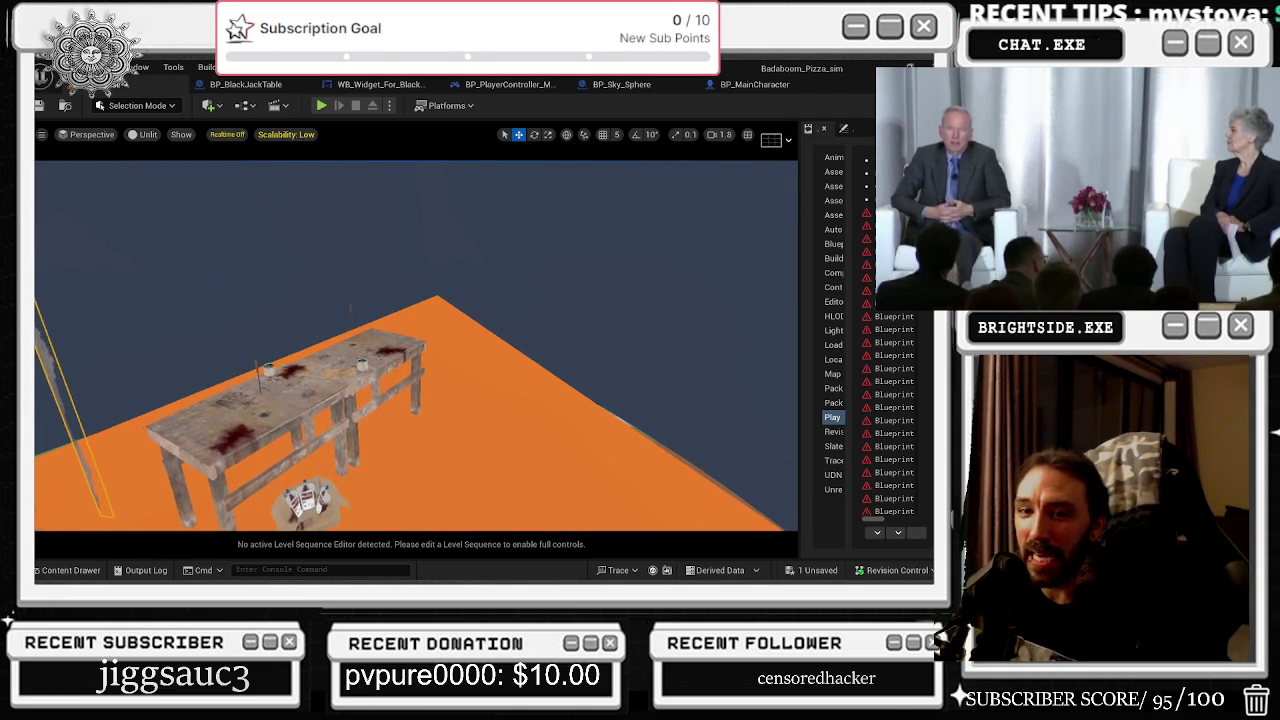
key("f")
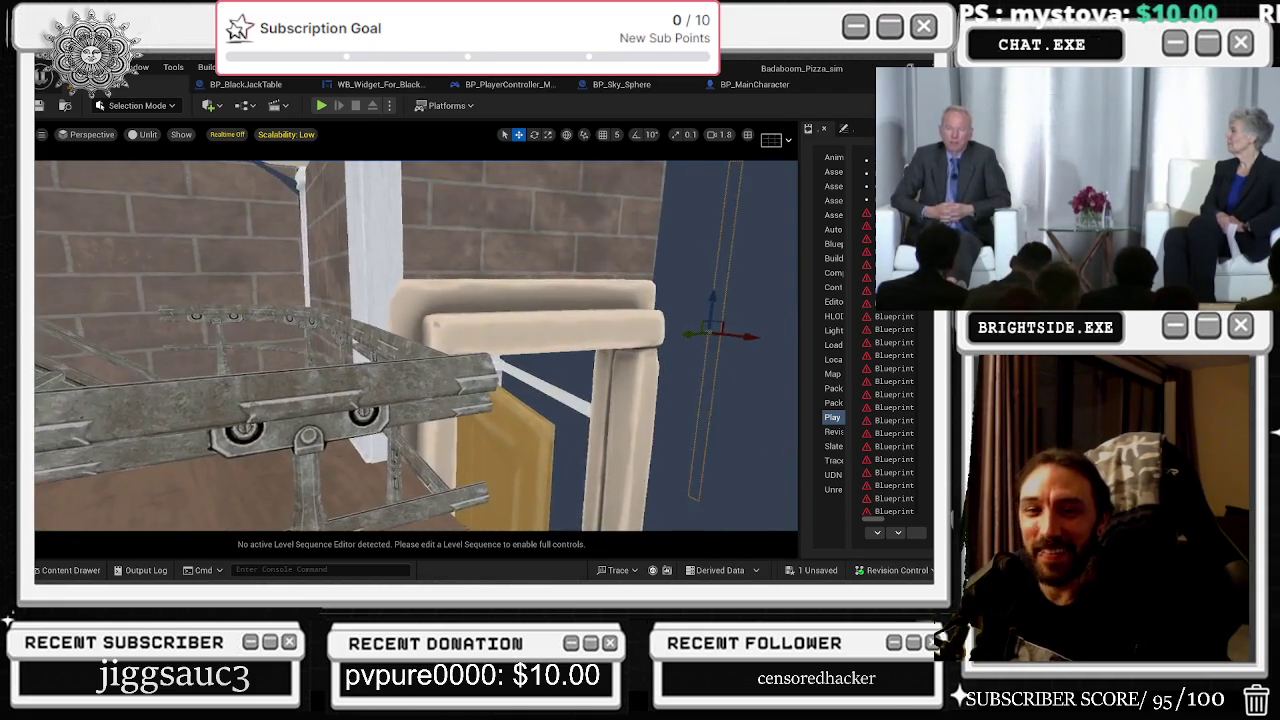
left_click_drag(336, 304, 336, 304)
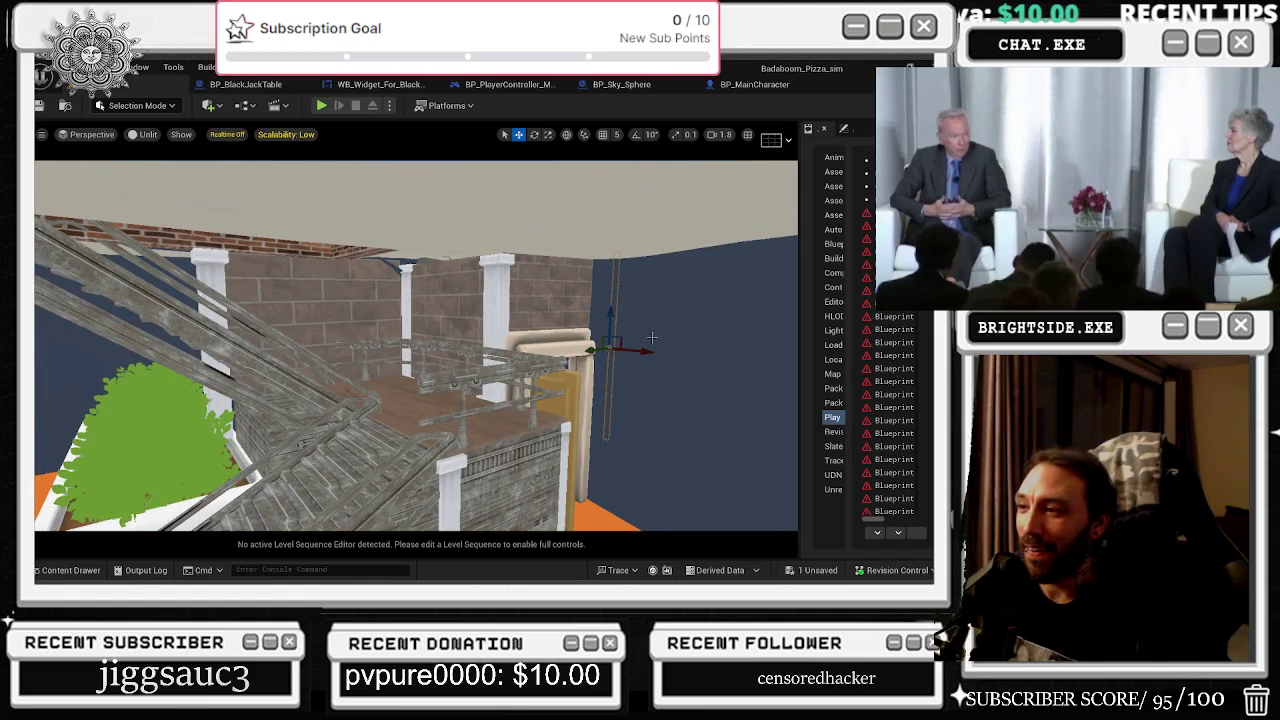
left_click_drag(592, 350, 310, 388)
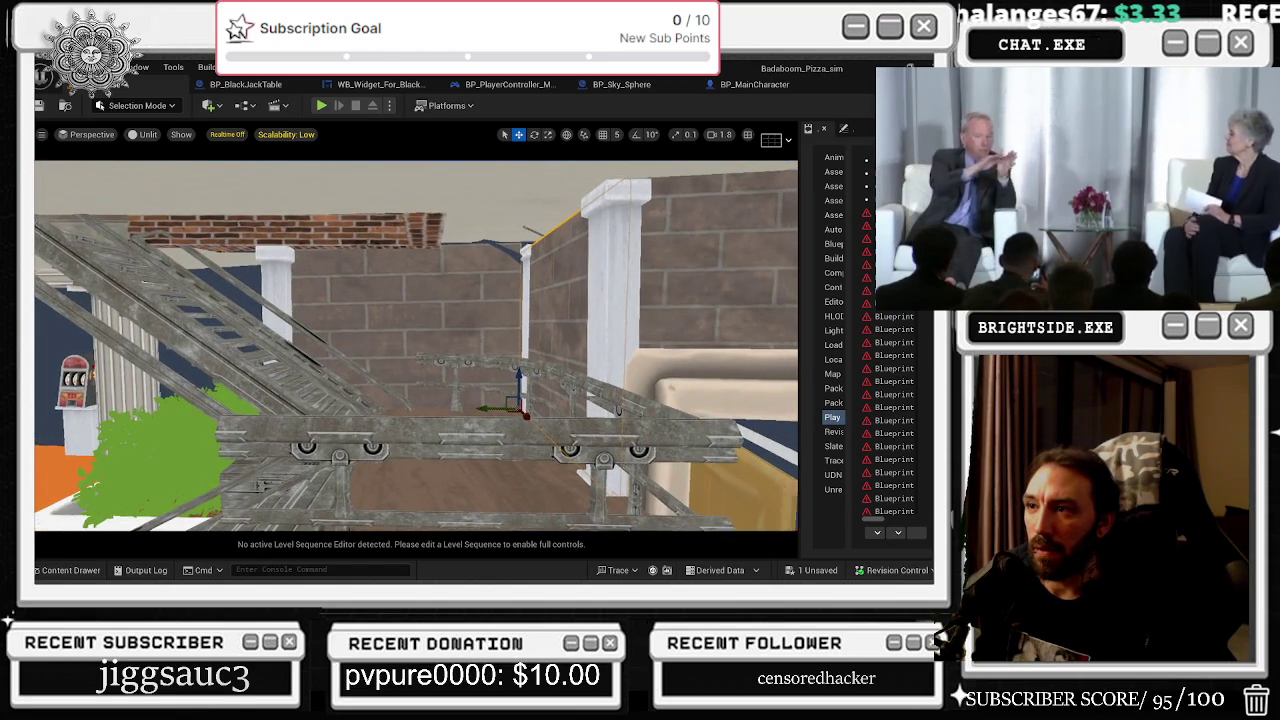
- Select the SM_Wall4x4Full12 brick wall and rotate it slightly to level it
left_click(439, 313)
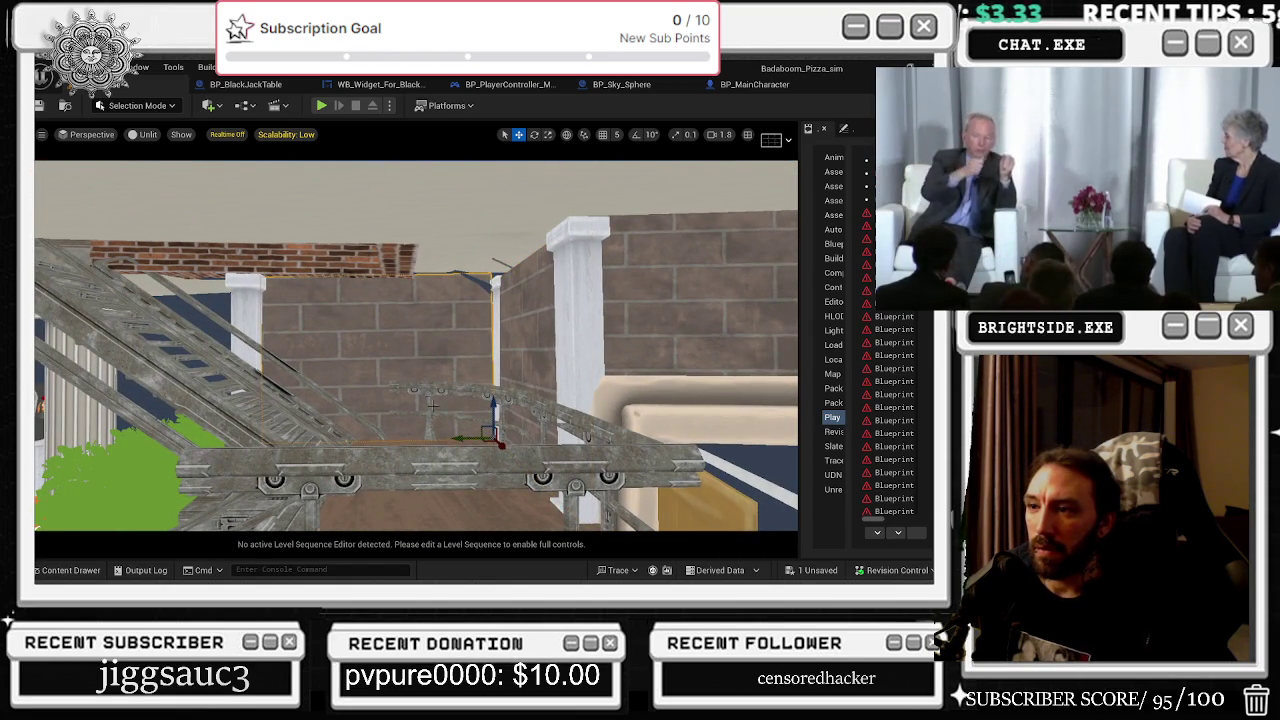
key("e")
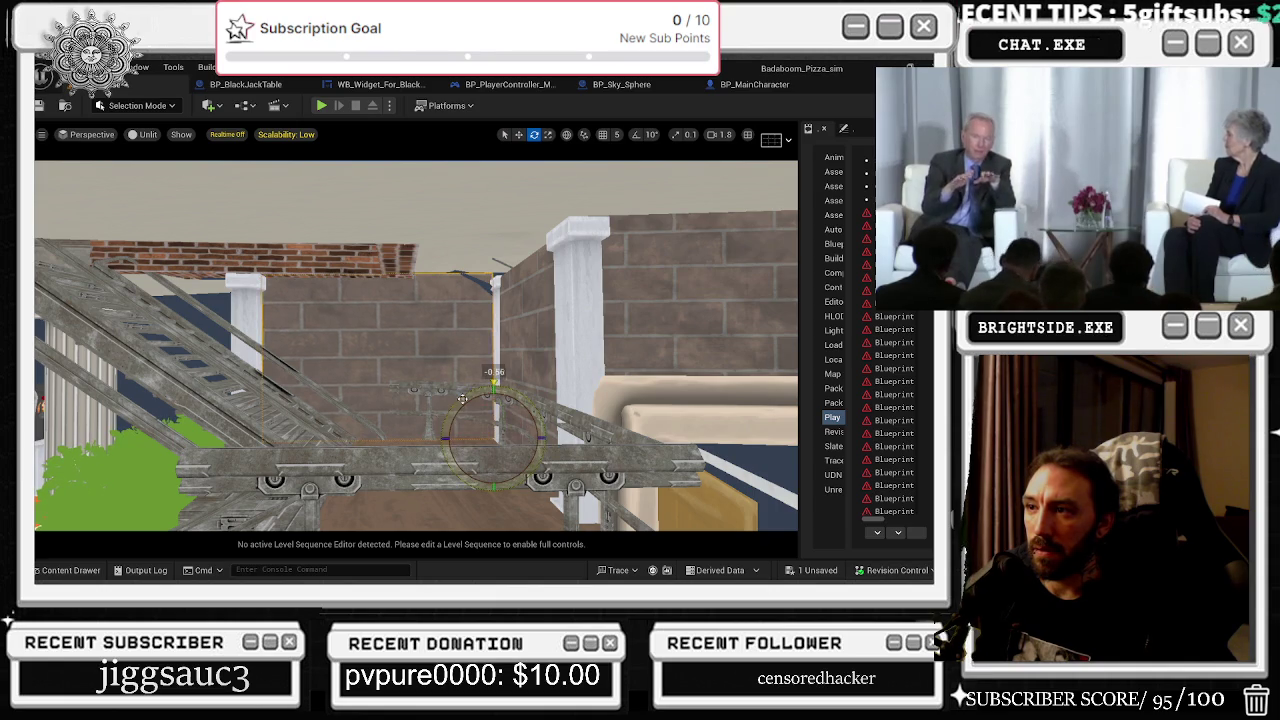
left_click_drag(462, 399, 470, 395)
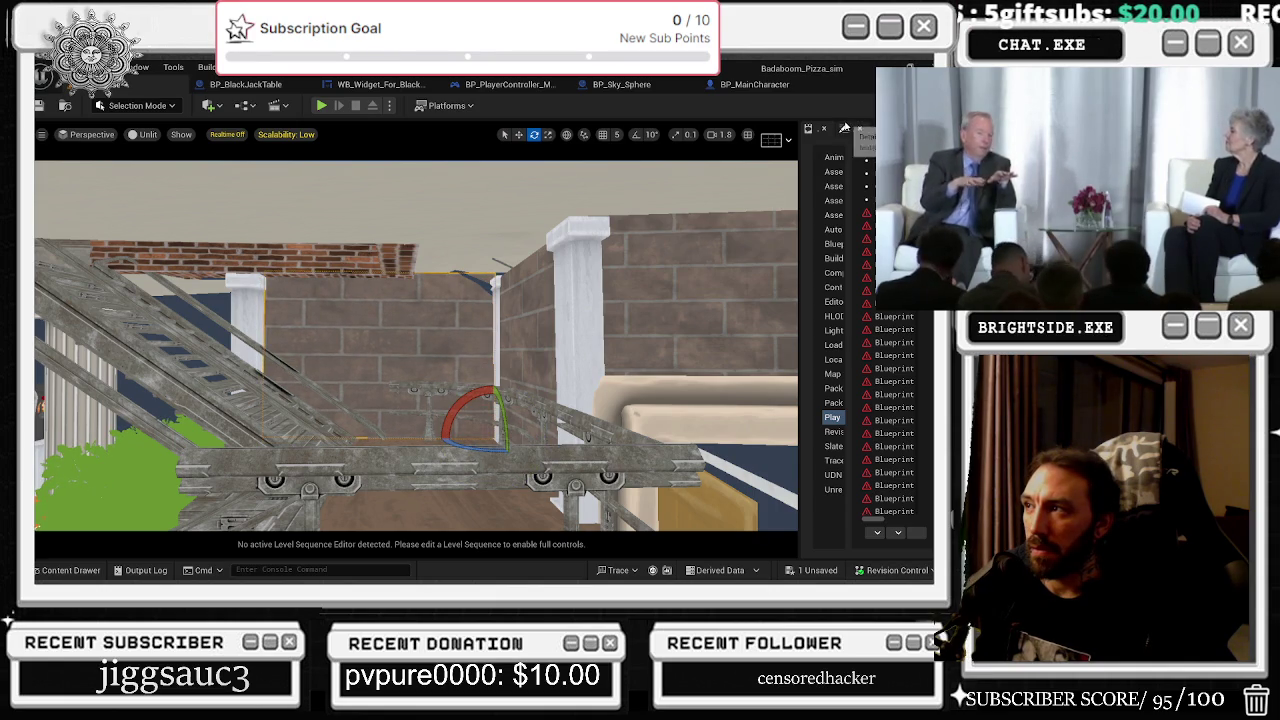
left_click(845, 129)
left_click_drag(800, 212, 706, 212)
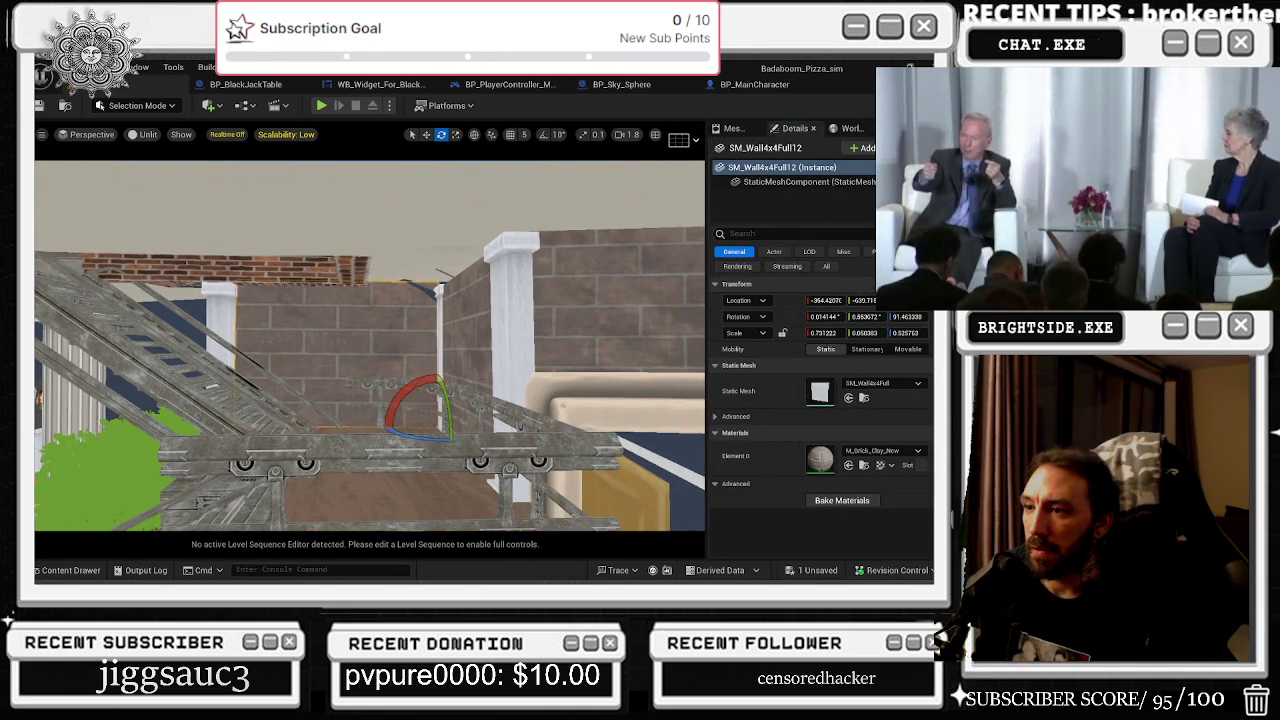
left_click_drag(370, 345, 380, 312)
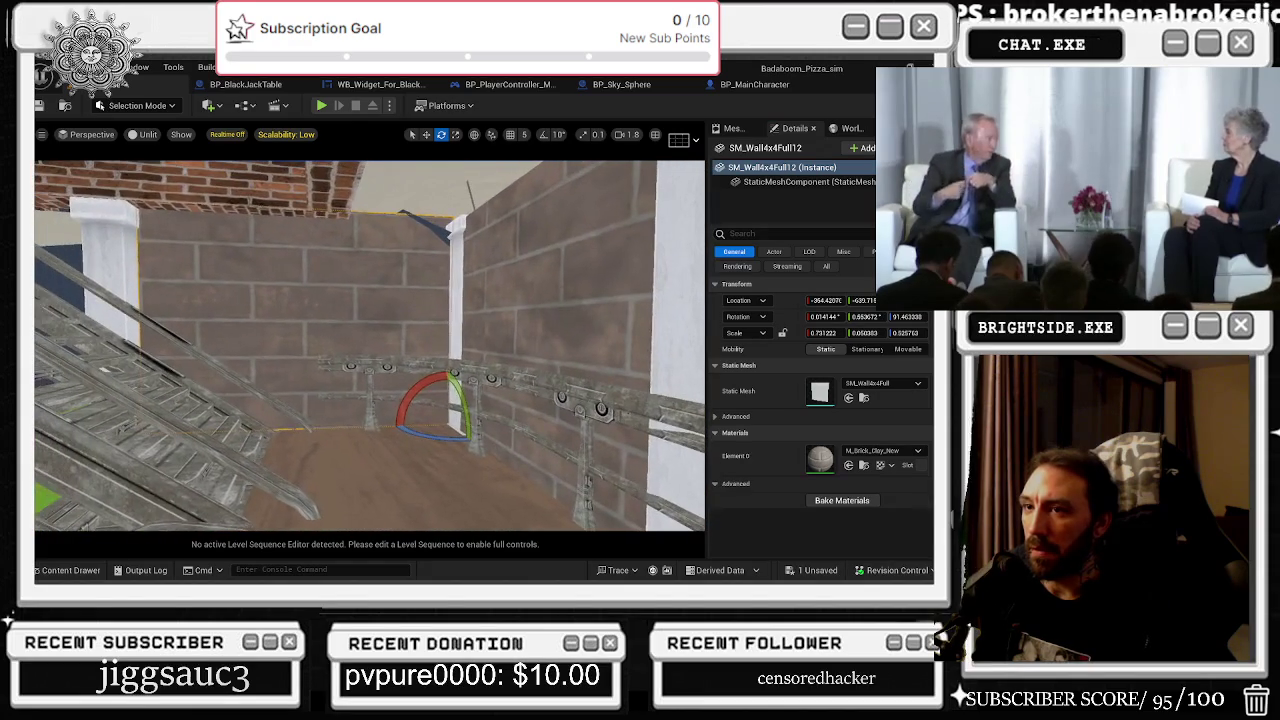
- Scale the wall to about 0.741 × 0.550 × 0.508, undoing an overshoot
key("w")
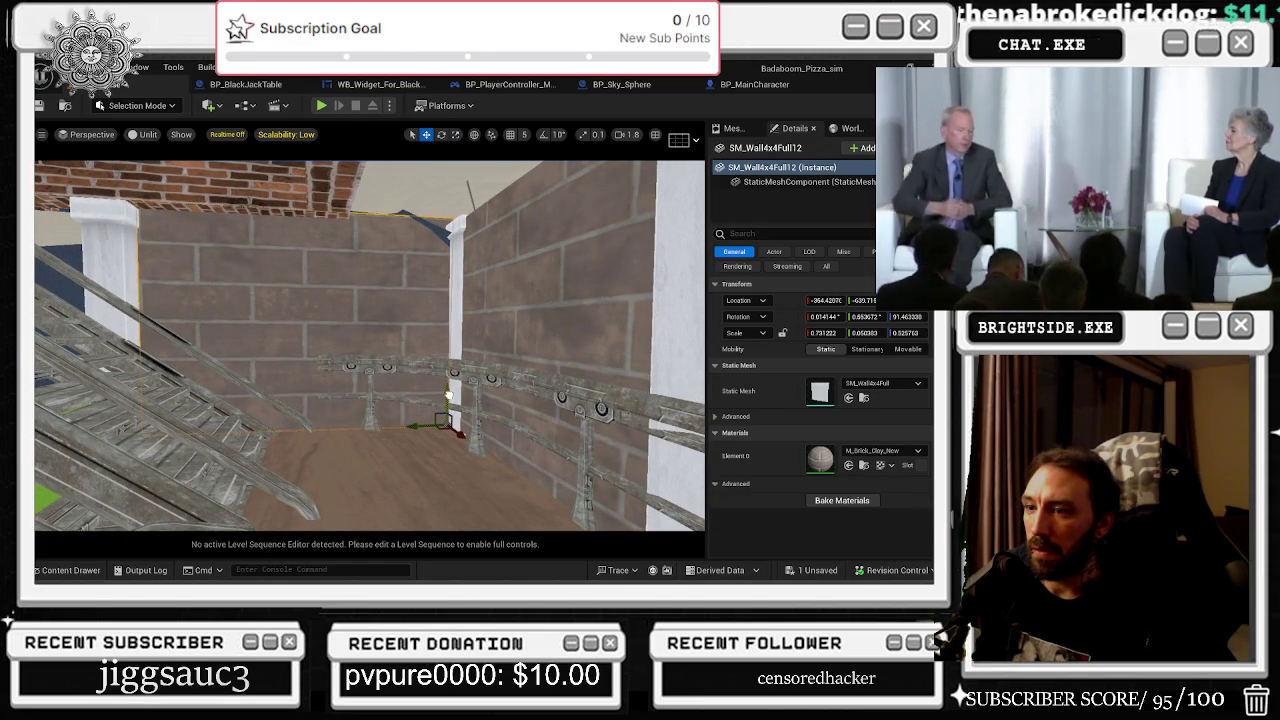
key("r")
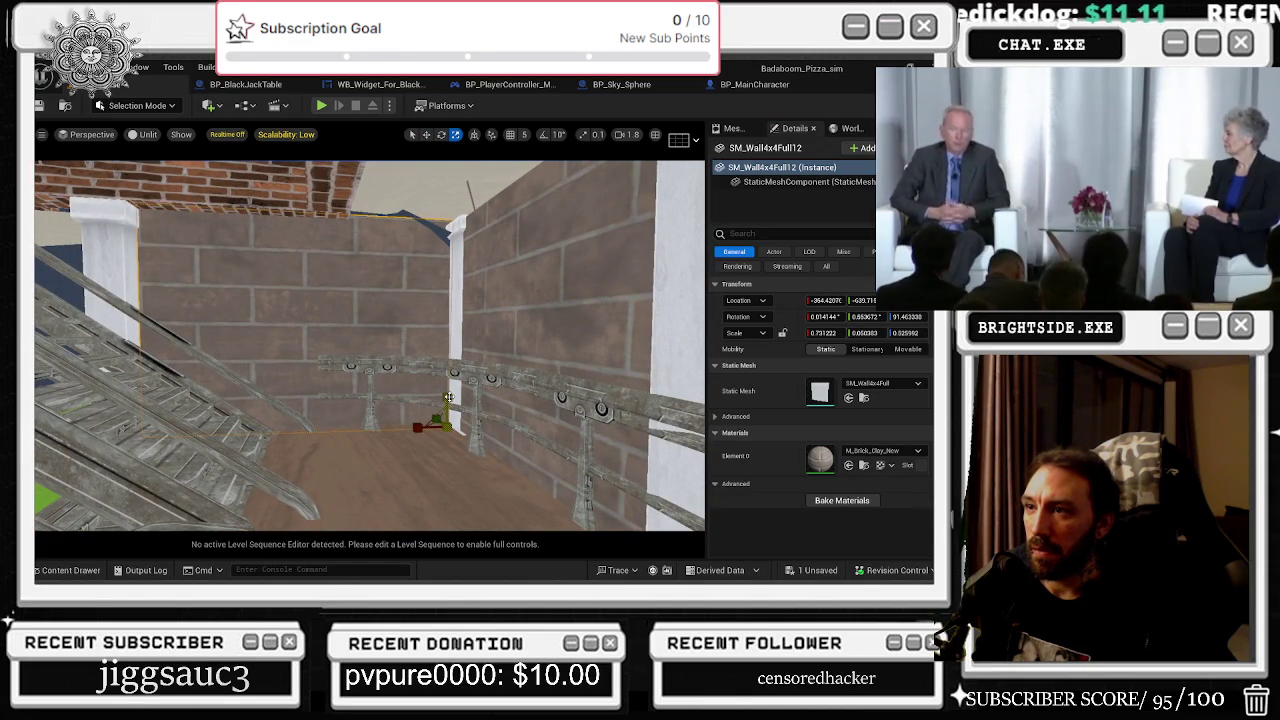
left_click_drag(449, 397, 449, 398)
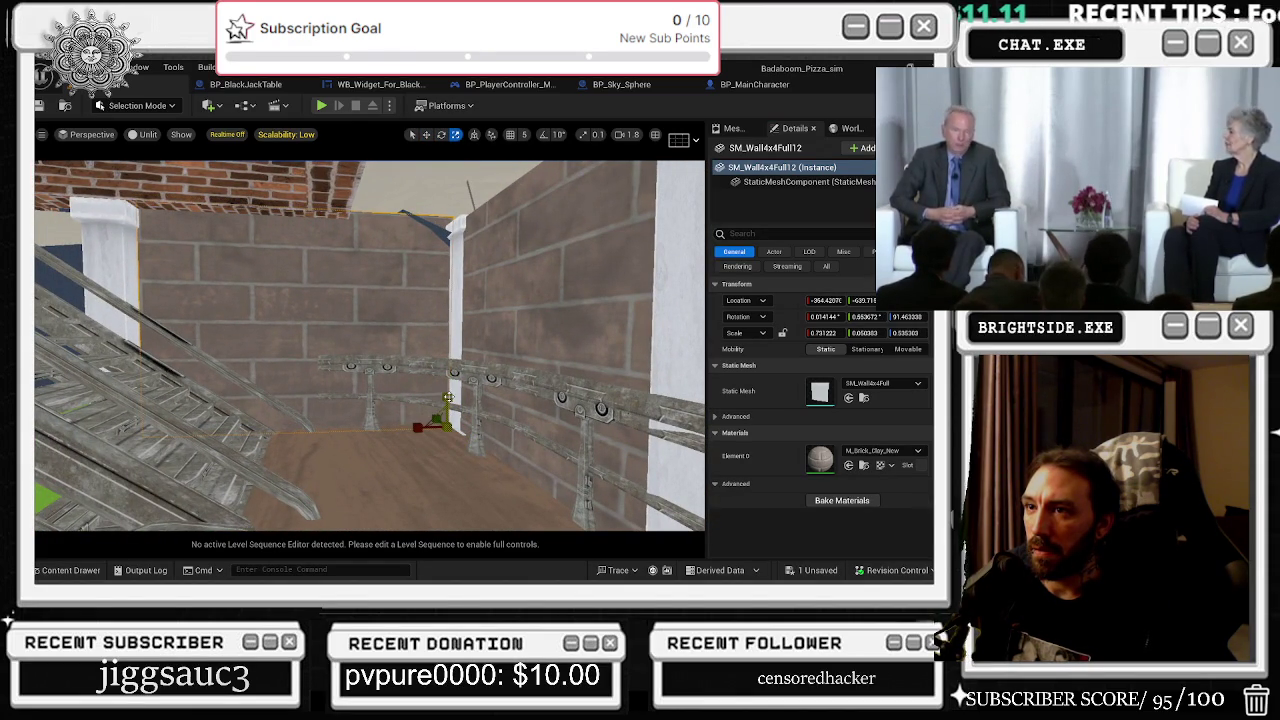
mouse_move(408, 312)
left_mouse_down()
mouse_move(470, 300)
mouse_move(400, 293)
left_mouse_up()
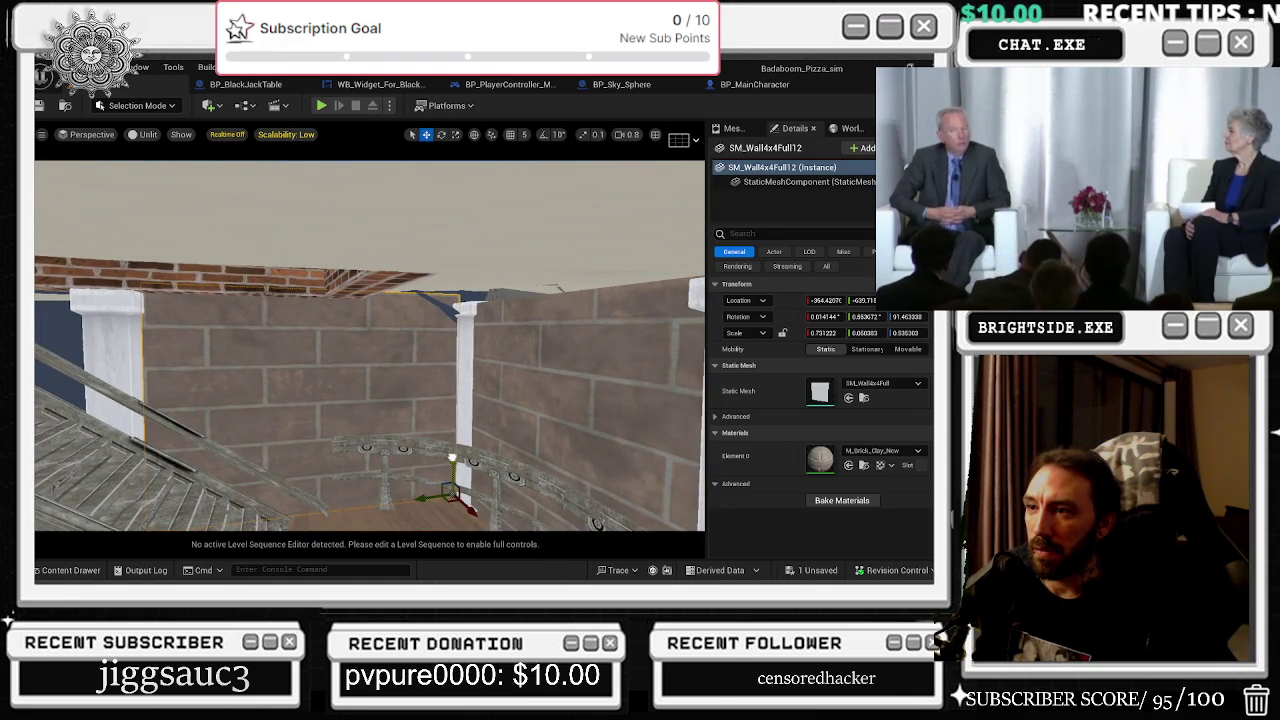
left_click_drag(454, 457, 455, 455)
key("r")
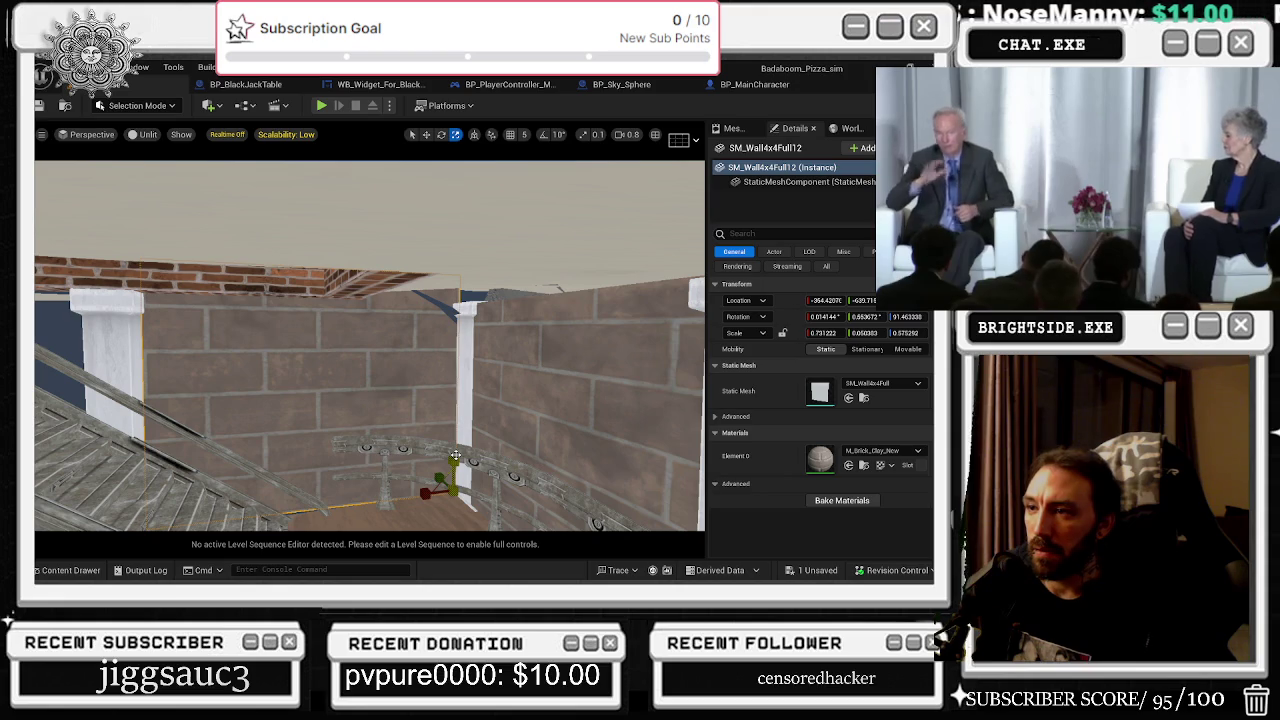
key("ctrl+z")
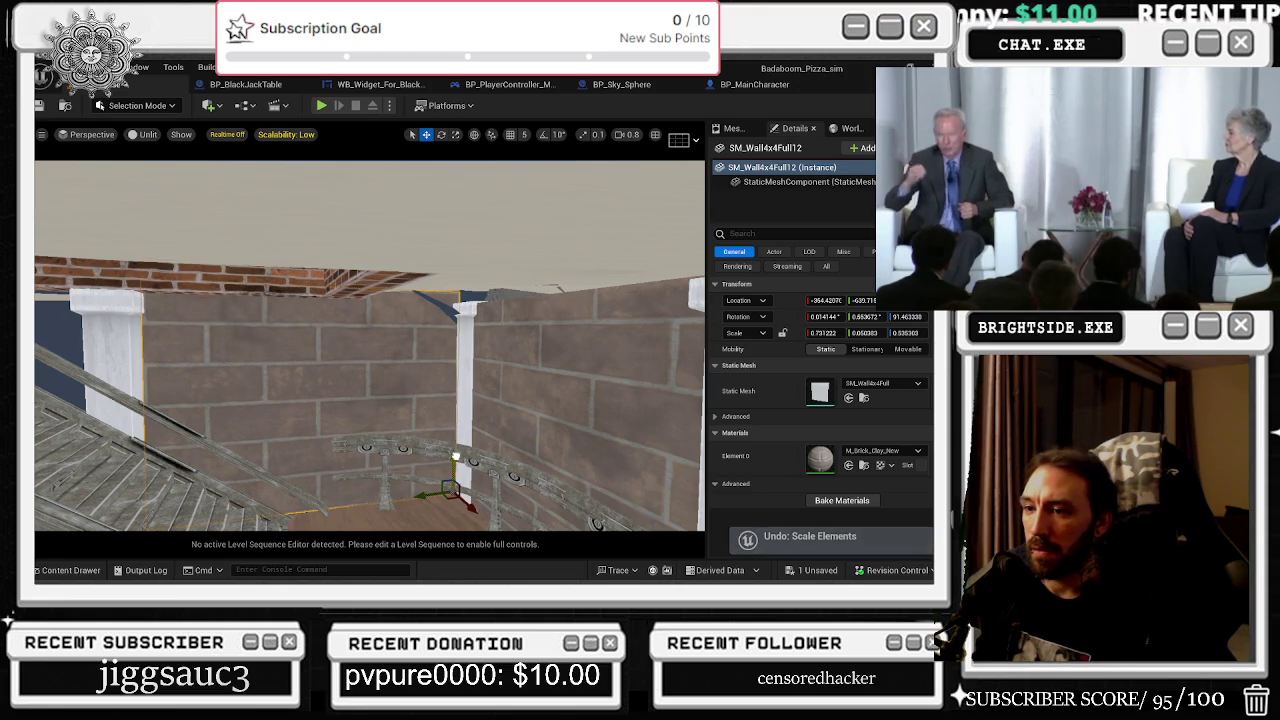
mouse_move(456, 459)
left_mouse_down()
mouse_move(456, 525)
mouse_move(470, 525)
left_mouse_up()
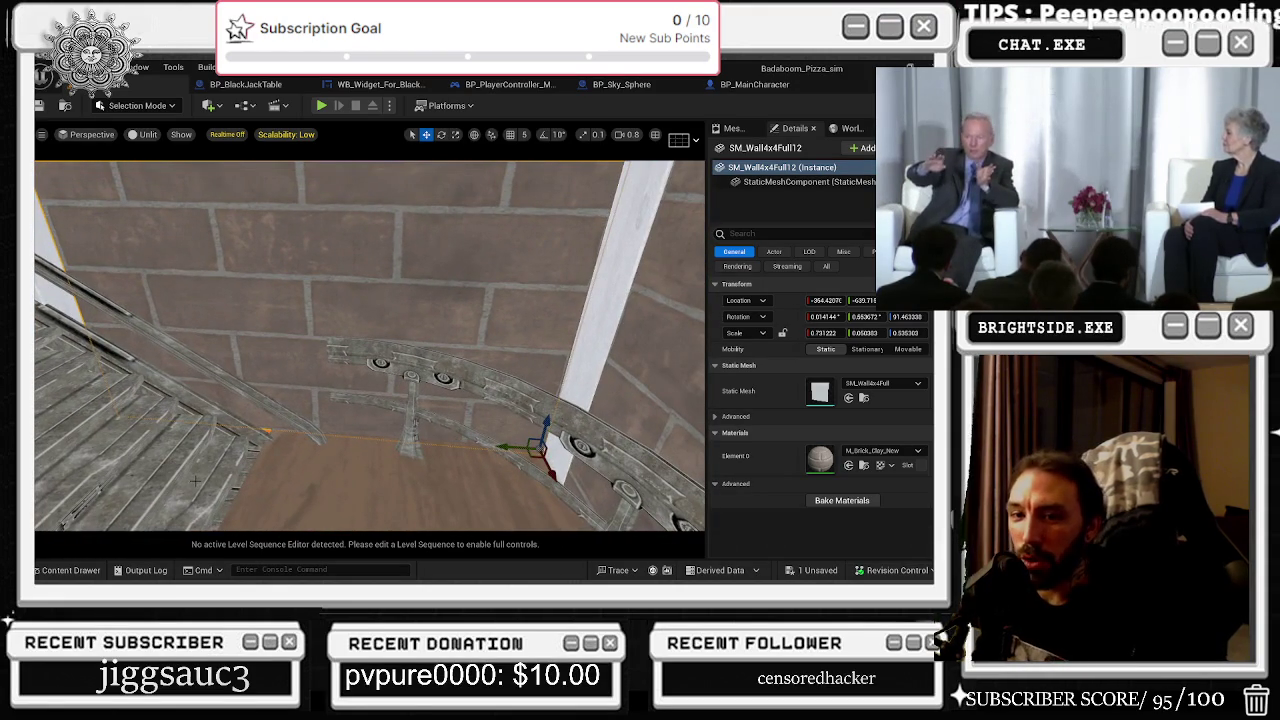
mouse_move(341, 413)
left_mouse_down()
mouse_move(470, 405)
mouse_move(437, 469)
left_mouse_up()
key("e")
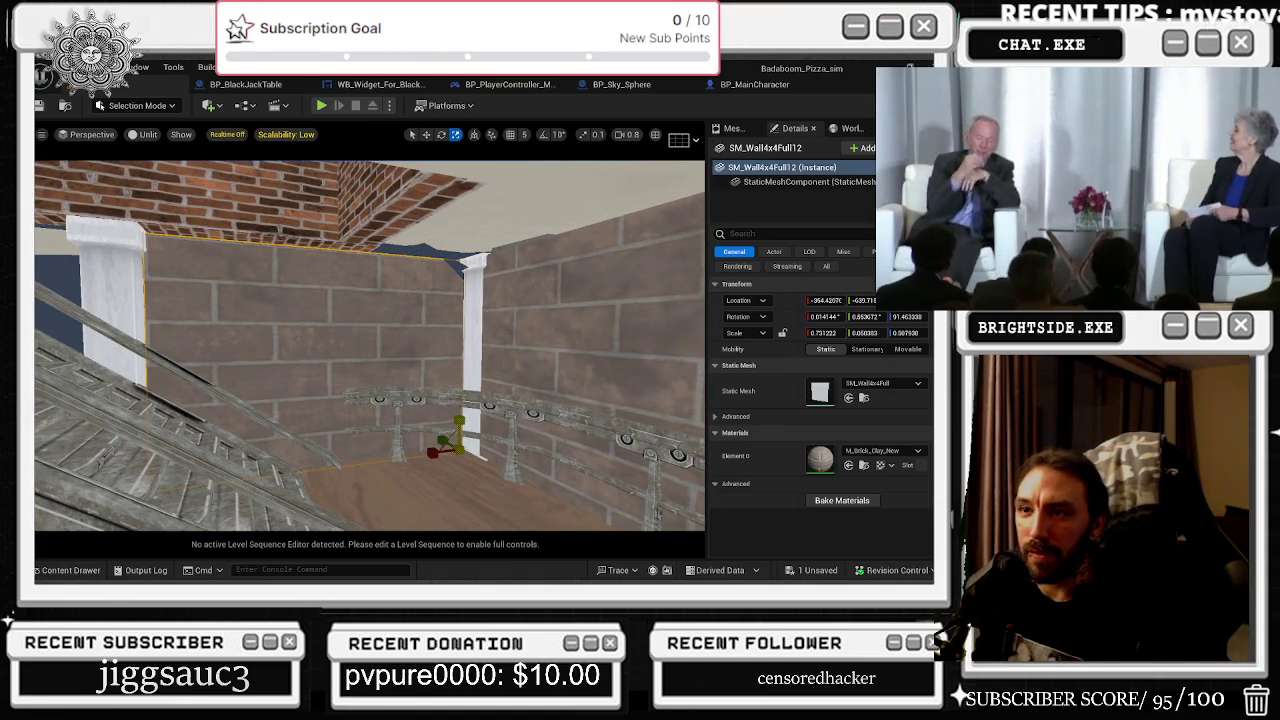
mouse_move(445, 387)
left_mouse_down()
mouse_move(445, 360)
mouse_move(425, 400)
left_mouse_up()
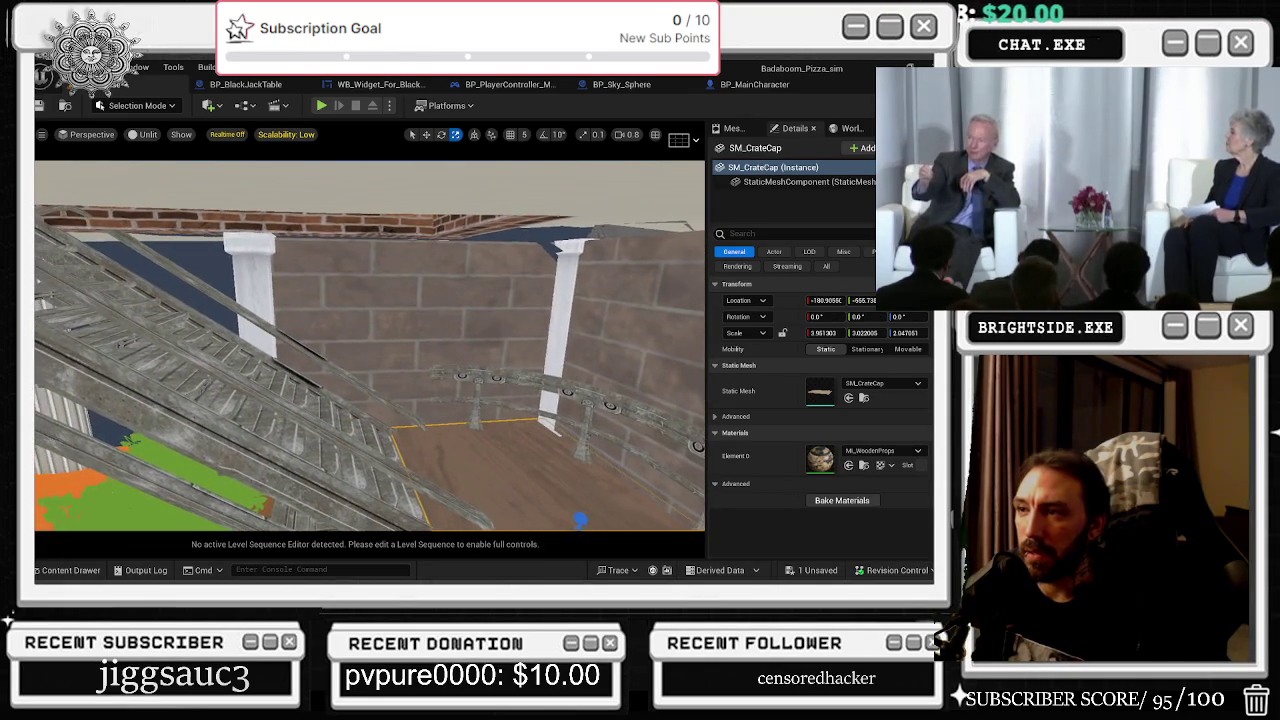
- Pull the view back to the walls and search the project assets for 'ball'
left_click_drag(425, 400, 331, 513)
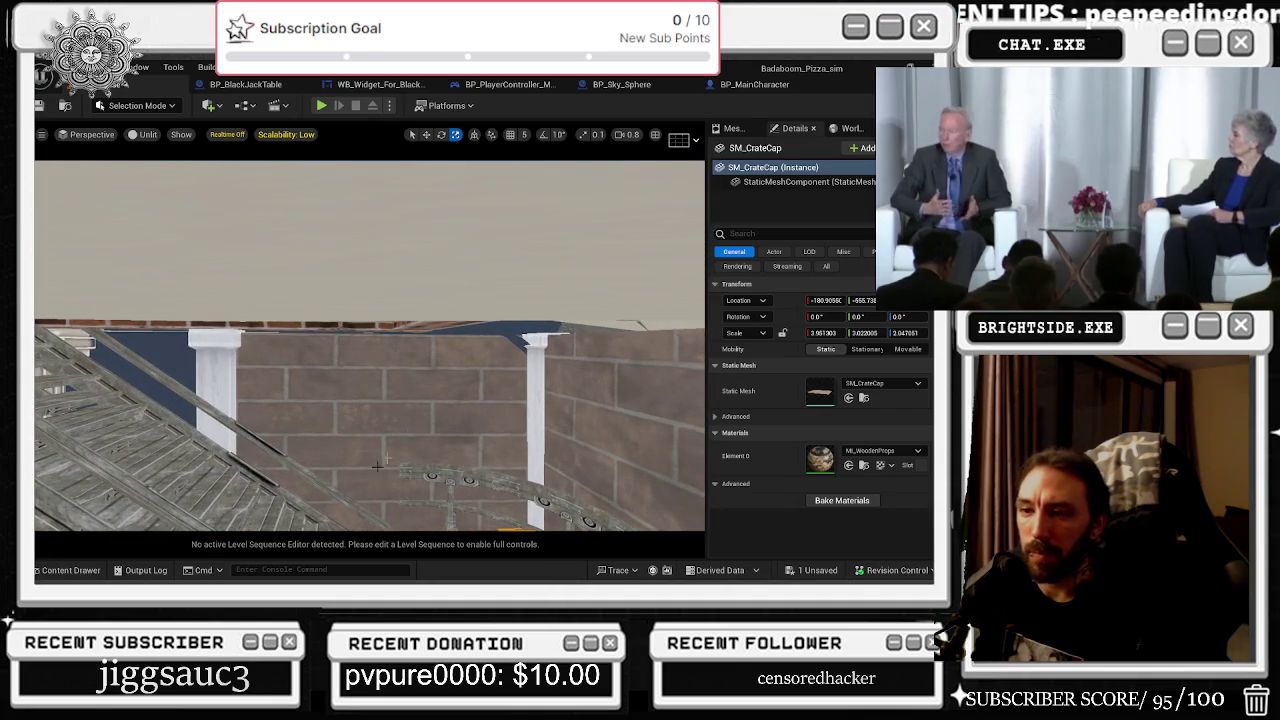
left_click(70, 570)
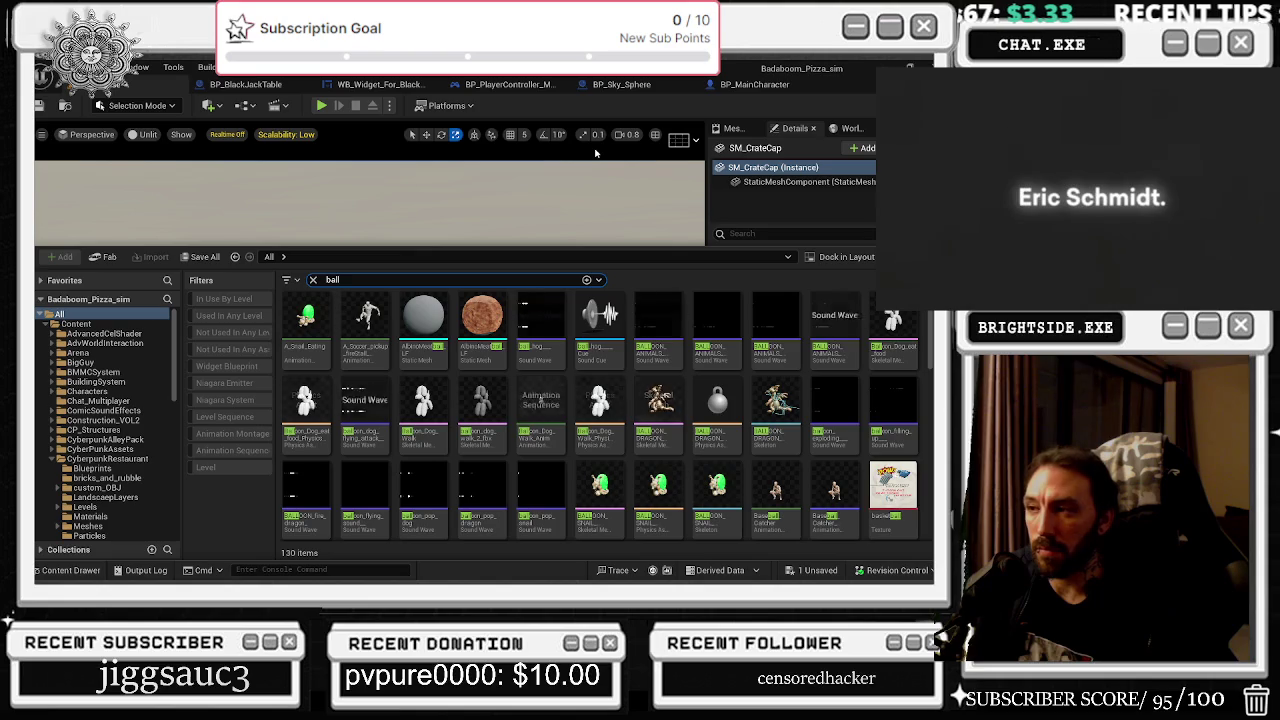
- Clear the asset search, close the browser, and fly toward the stone pillar
key("BackSpace")
key("BackSpace")
key("BackSpace")
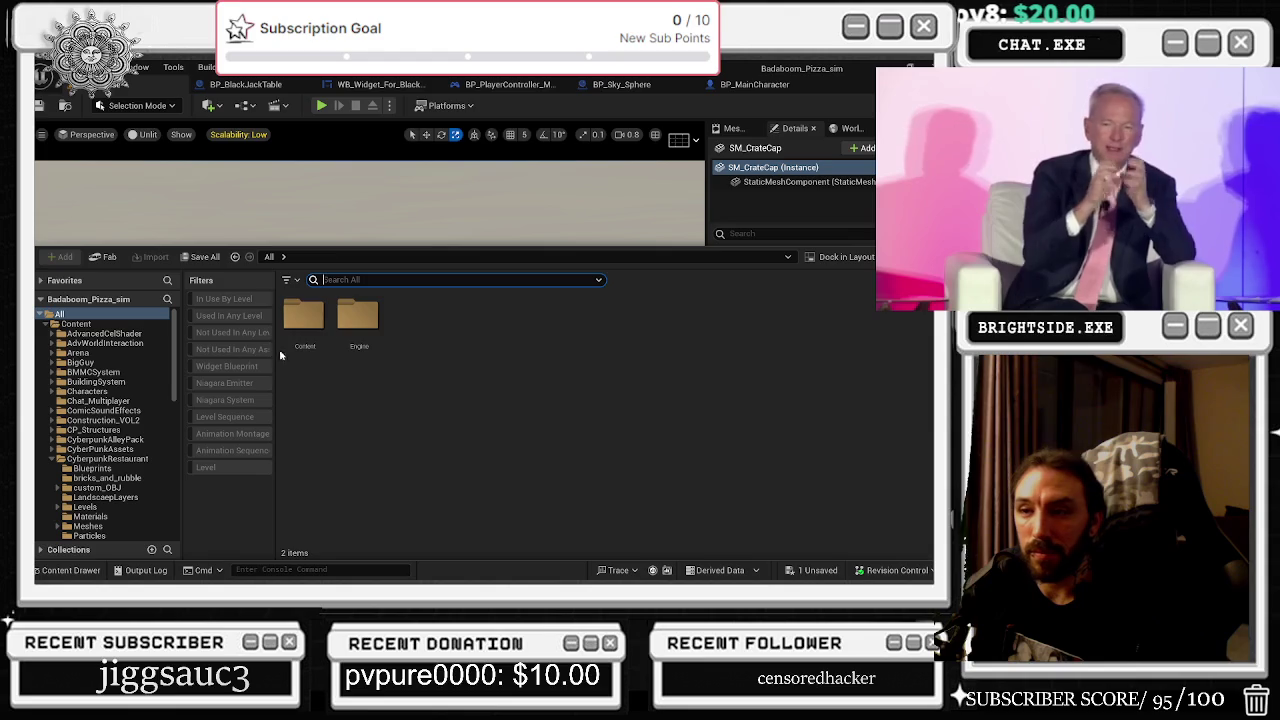
left_click(303, 325)
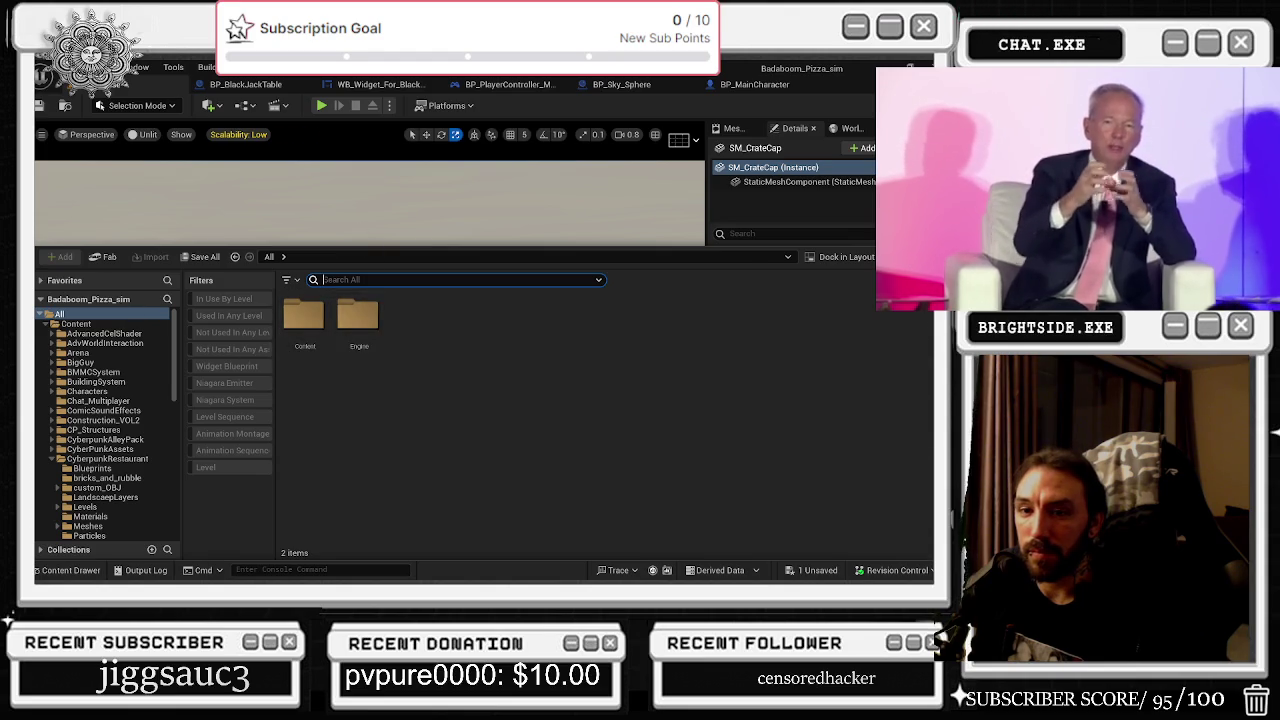
key("ctrl+space")
mouse_move(370, 400)
left_mouse_down()
mouse_move(445, 340)
mouse_move(247, 343)
mouse_move(618, 285)
left_mouse_up()
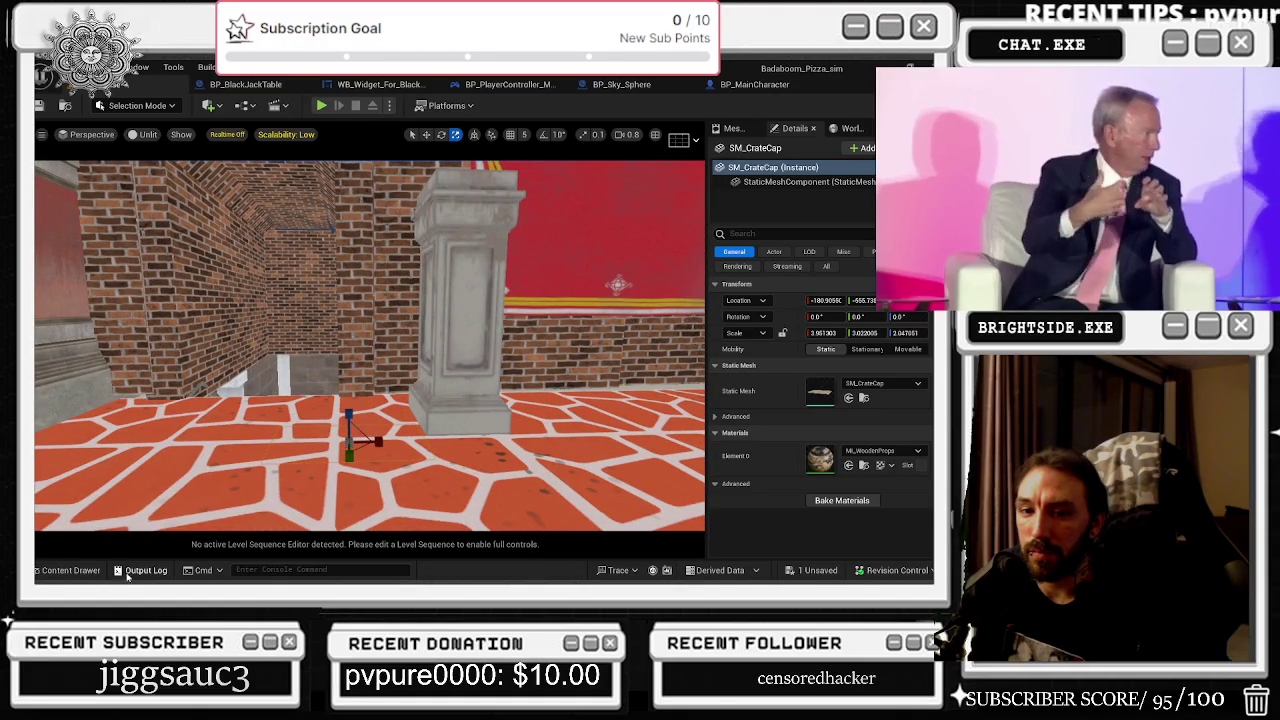
- Browse through the HouseProject folders in the asset browser
left_click(72, 572)
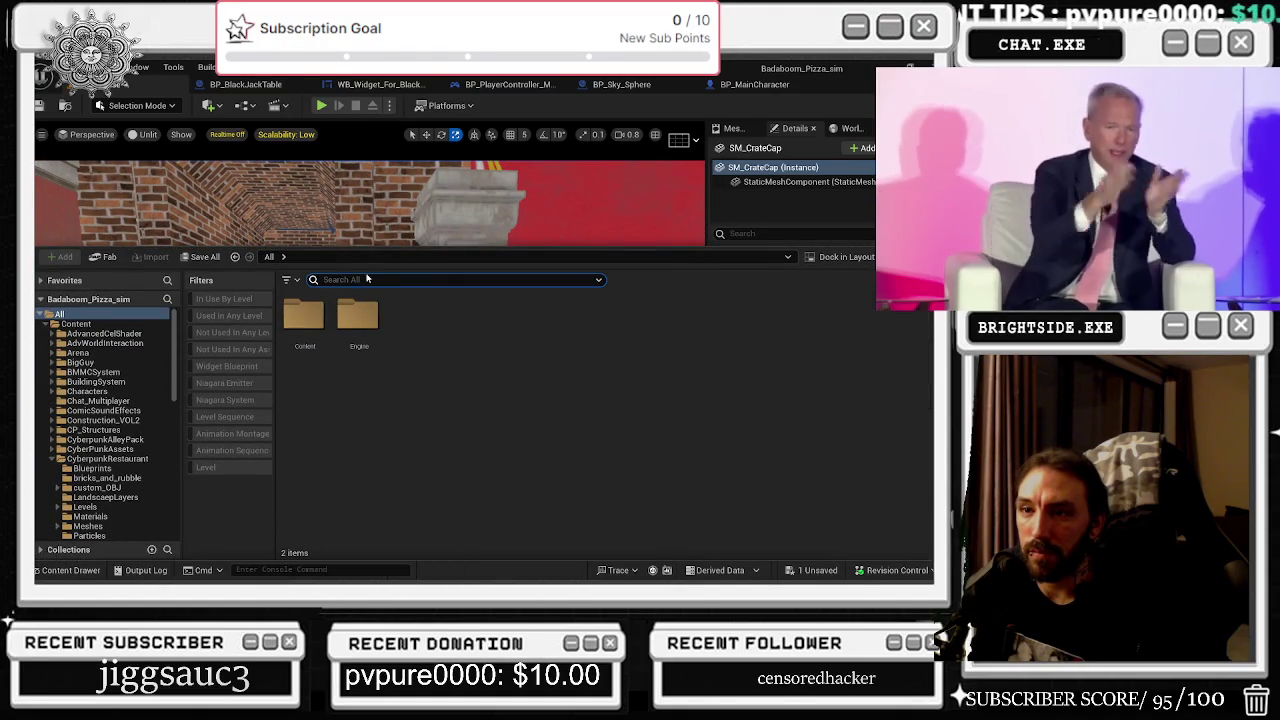
left_click(50, 460)
scroll(120, 487, "down", 2)
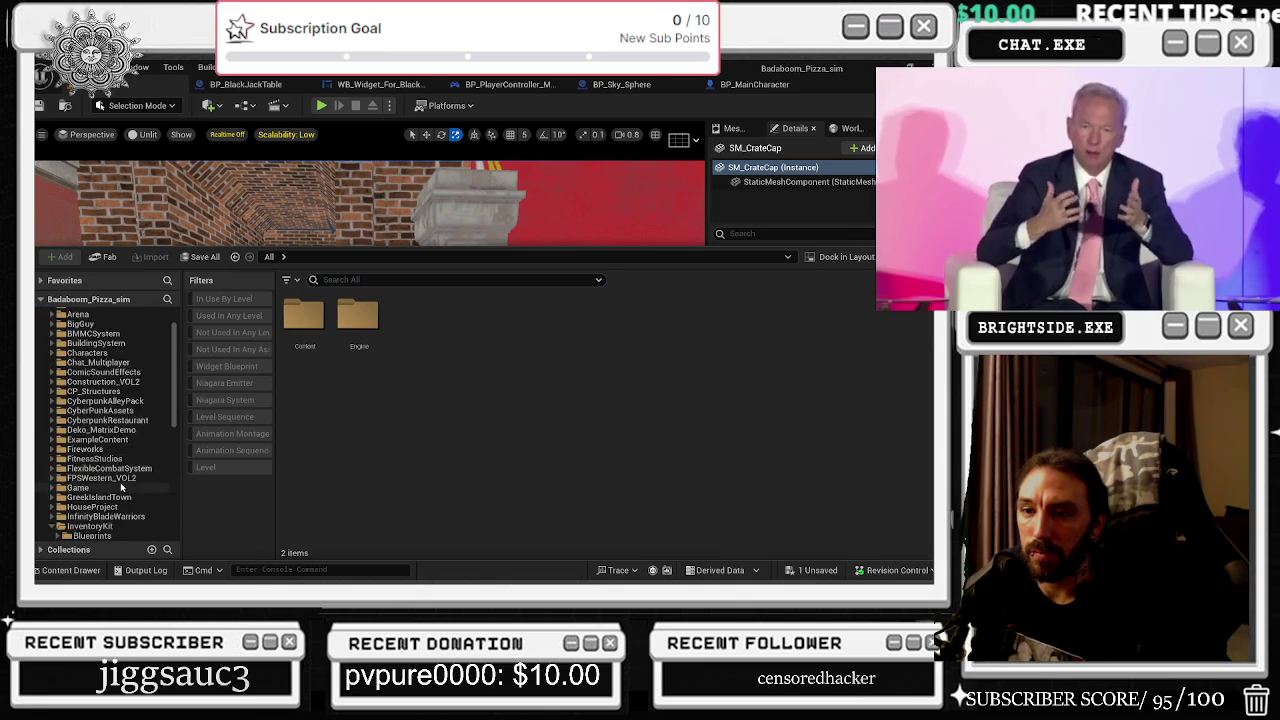
left_click(115, 487)
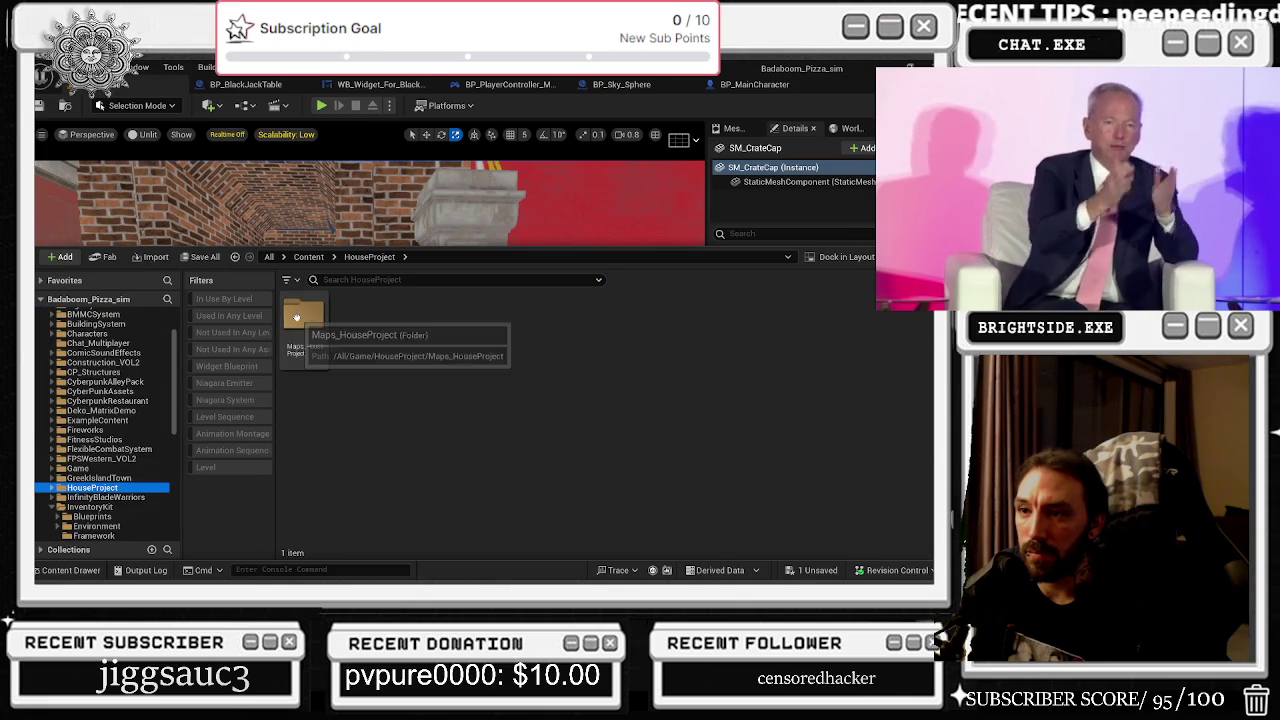
double_click(303, 316)
double_click(303, 316)
double_click(303, 316)
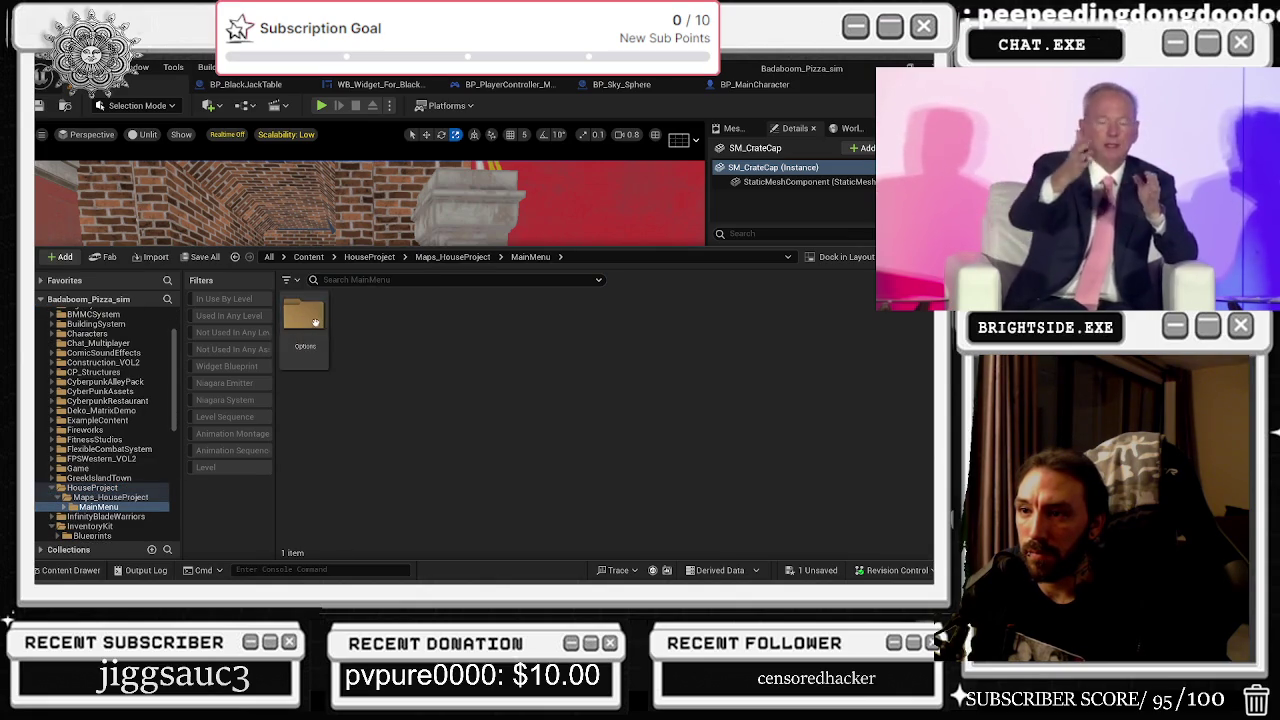
scroll(125, 480, "down", 2)
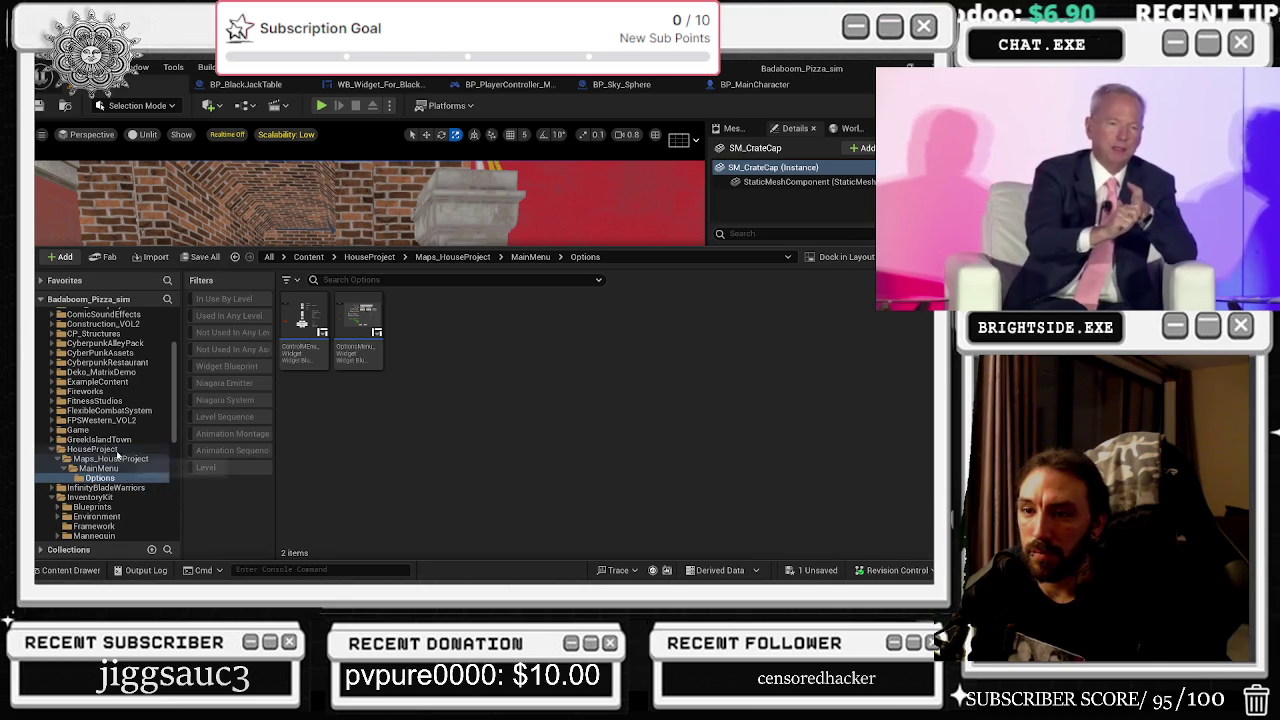
scroll(117, 452, "down", 5)
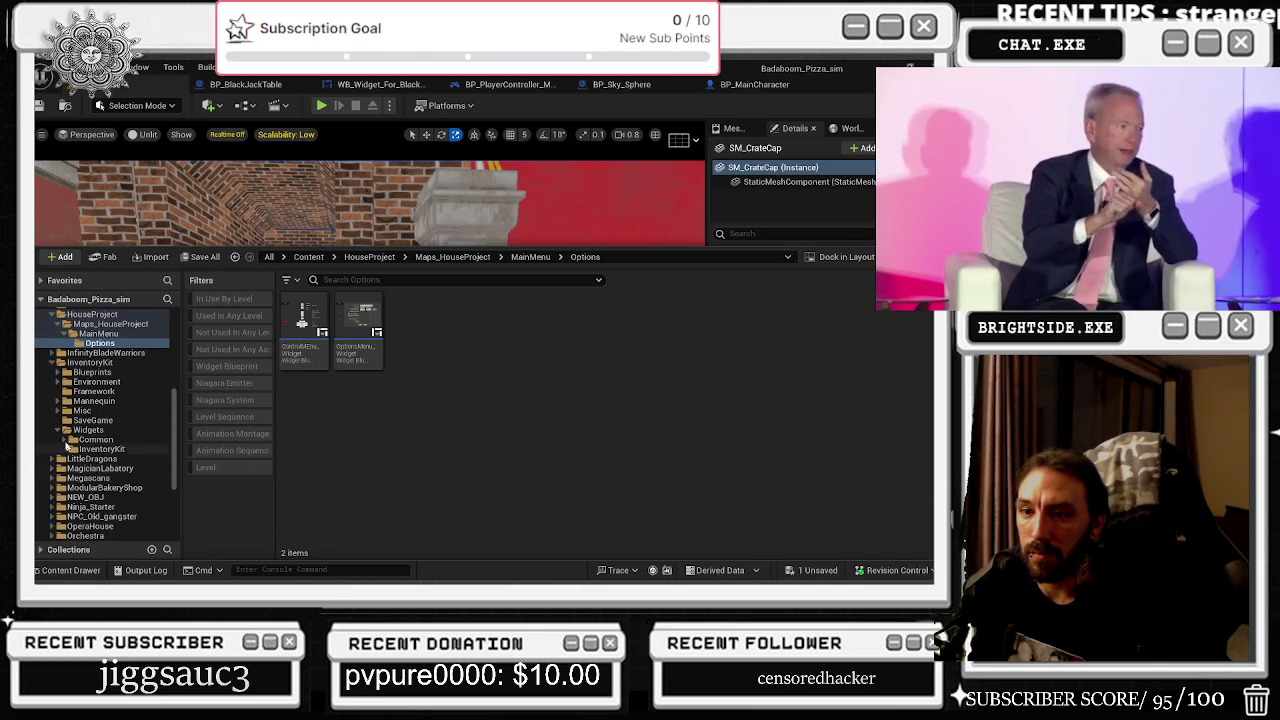
left_click(57, 430)
- Show the 24 assets in Game > CyberPunkAssets > Environment01, then close the browser
scroll(145, 457, "down", 4)
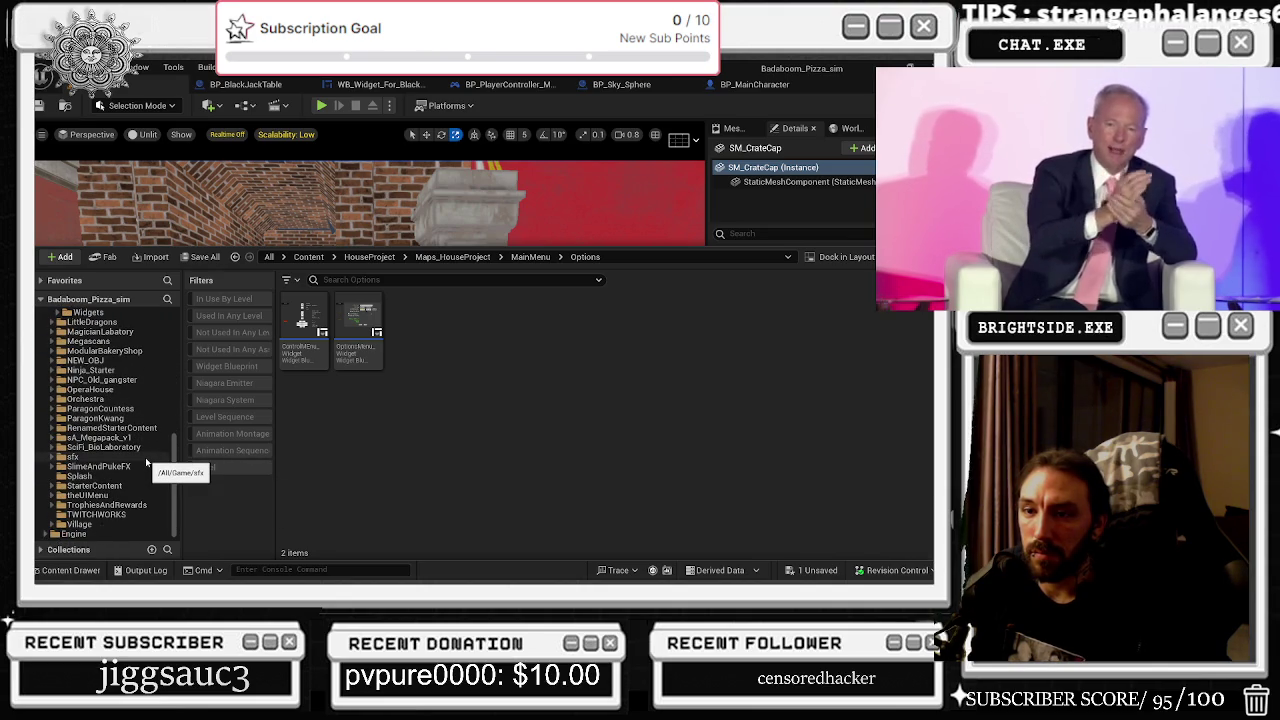
scroll(145, 457, "up", 1)
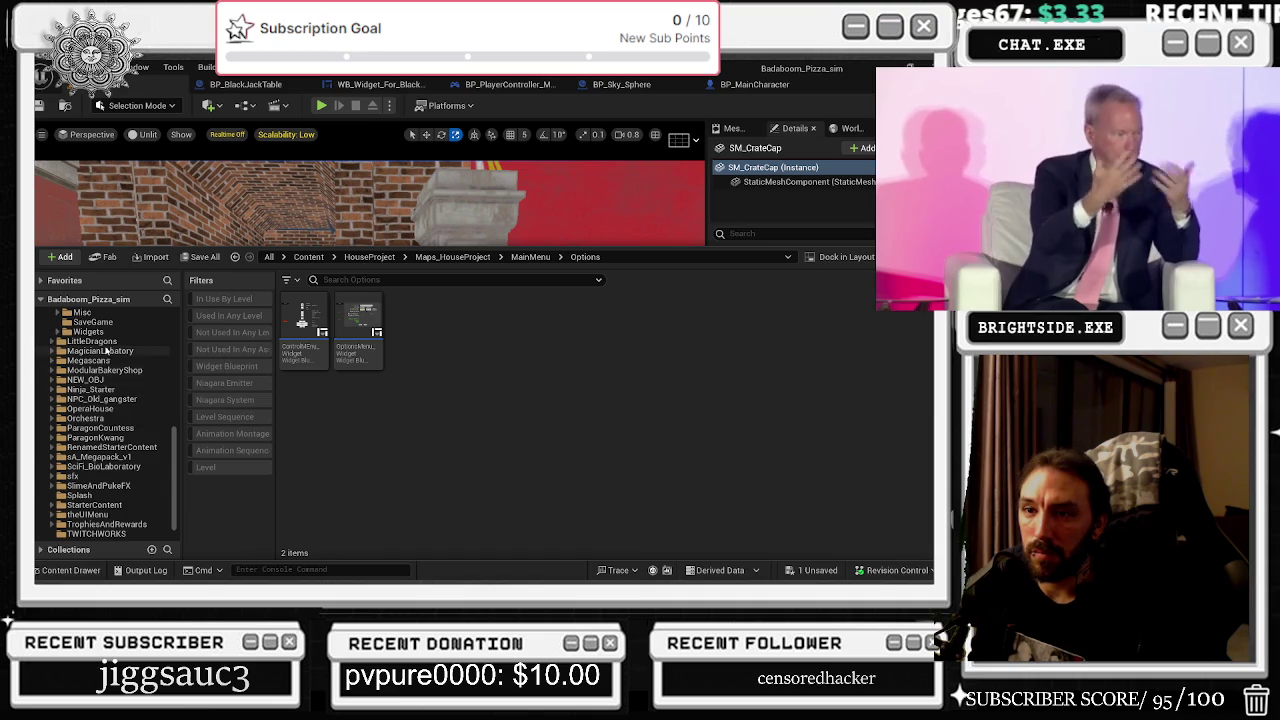
scroll(105, 355, "up", 3)
scroll(104, 355, "up", 3)
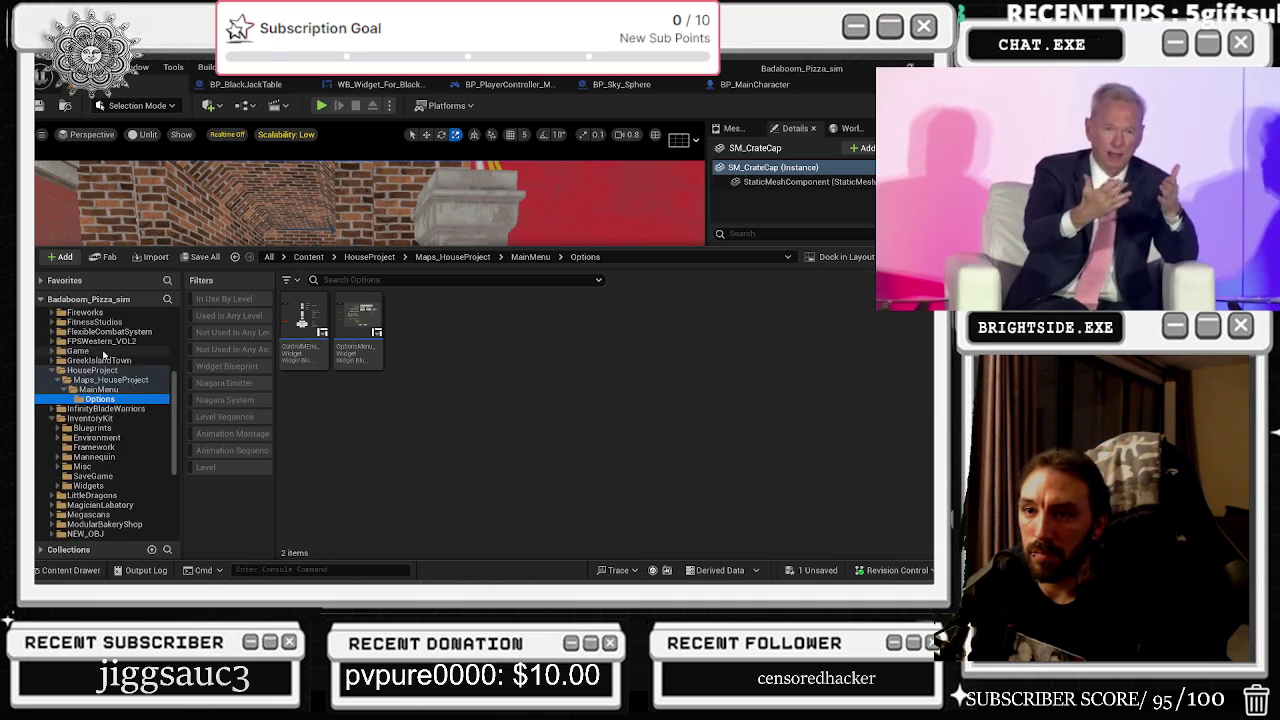
left_click(53, 352)
left_click(58, 361)
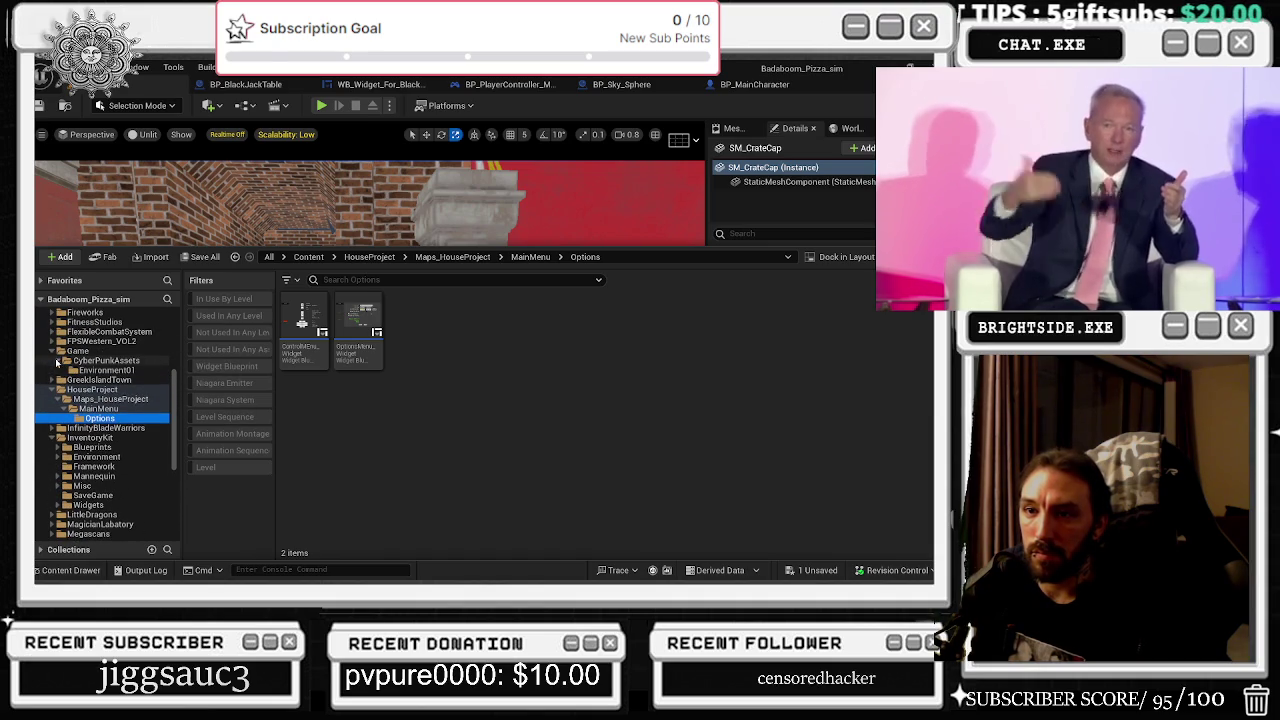
left_click(105, 370)
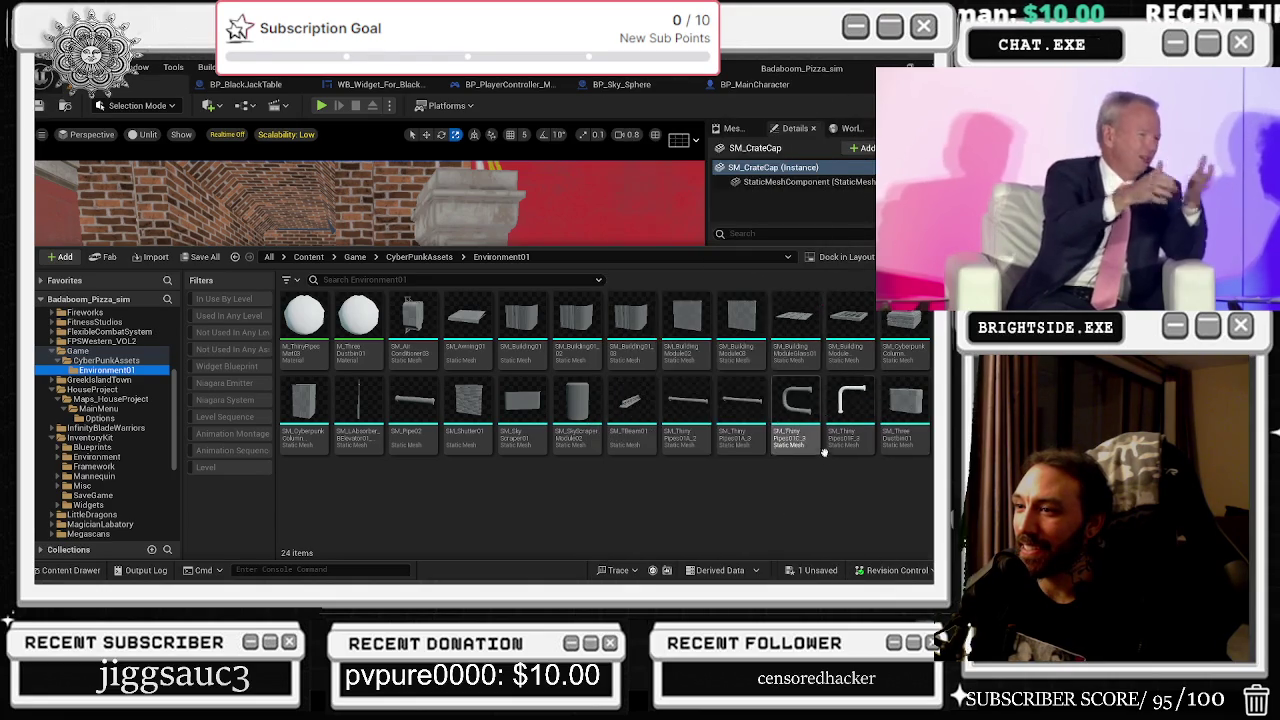
key("ctrl+space")
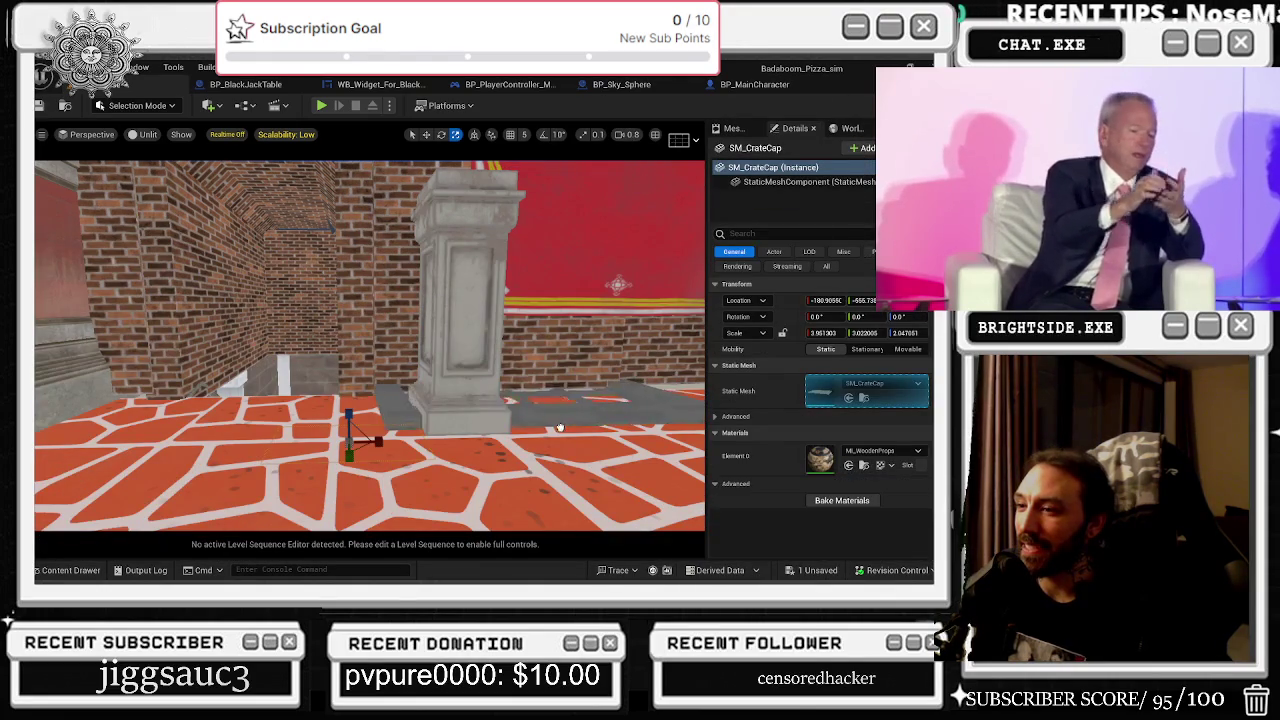
- Slide the SM_BuildingModuleWindow01 slab along the brick wall base beside the pillar
mouse_move(534, 412)
left_mouse_down()
mouse_move(511, 399)
mouse_move(511, 418)
left_mouse_up()
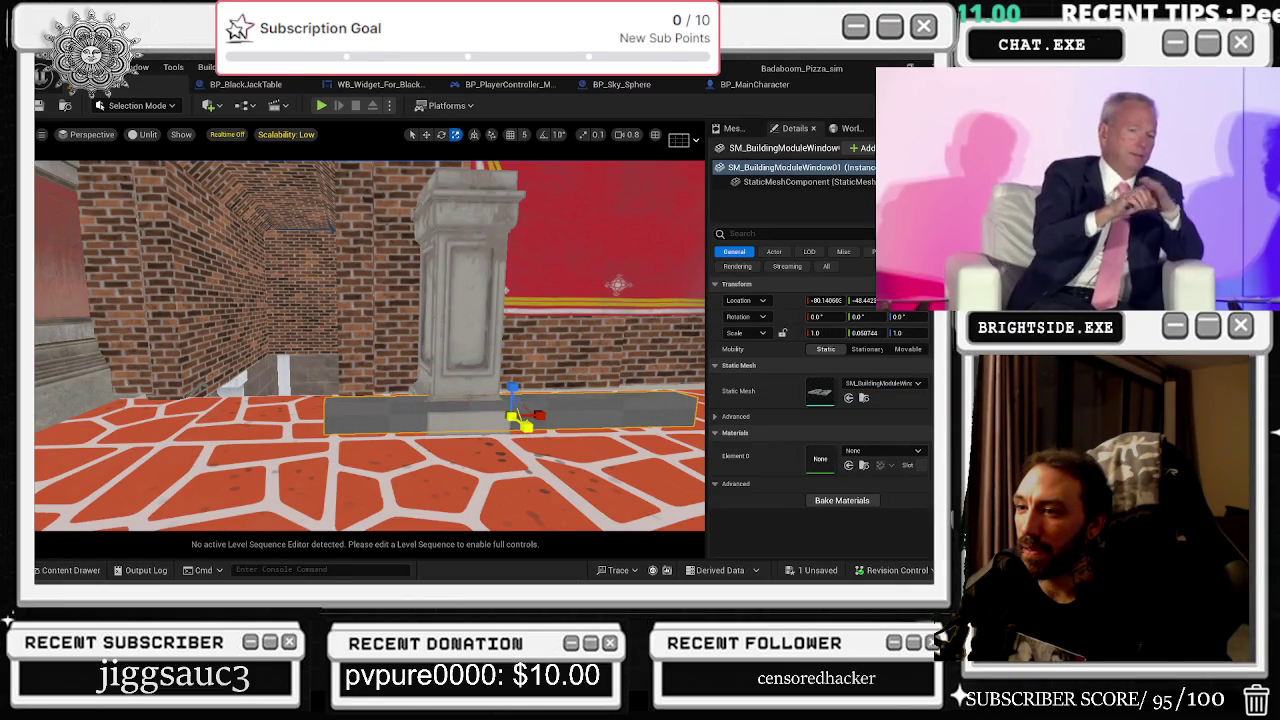
left_click_drag(527, 427, 493, 383)
left_click_drag(403, 343, 322, 303)
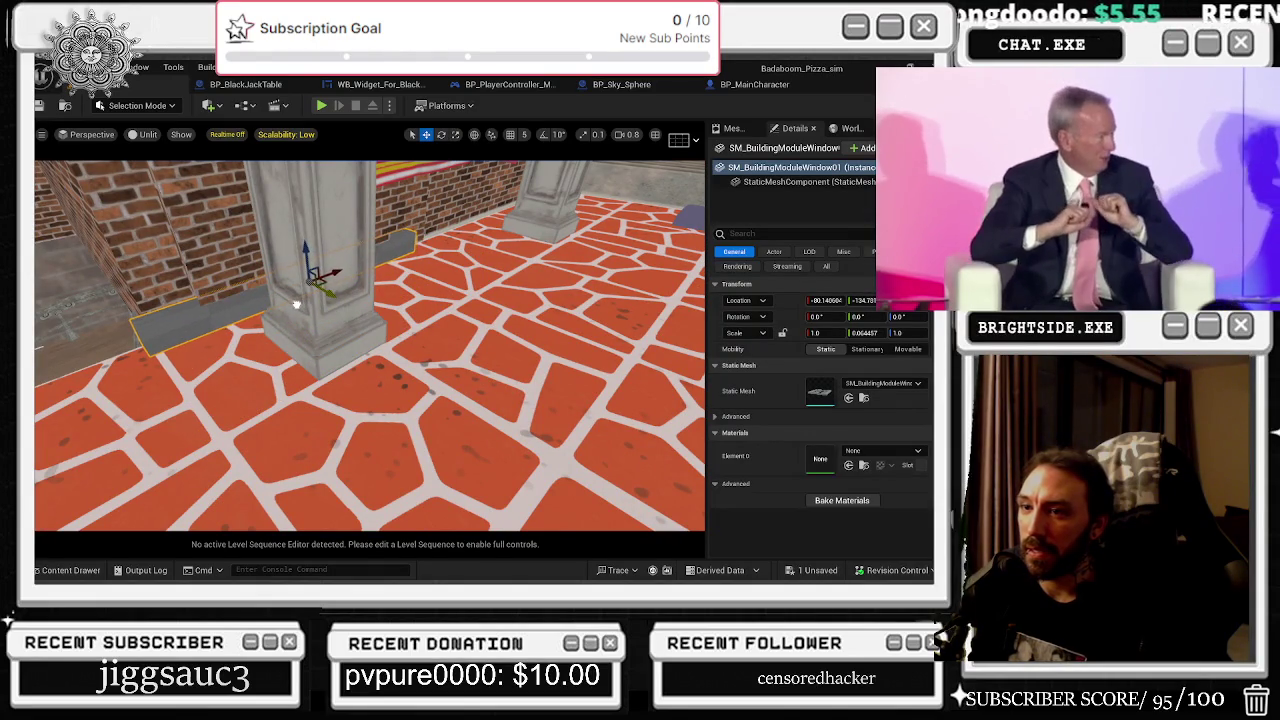
mouse_move(322, 303)
left_mouse_down()
mouse_move(312, 280)
mouse_move(280, 282)
mouse_move(353, 279)
left_mouse_up()
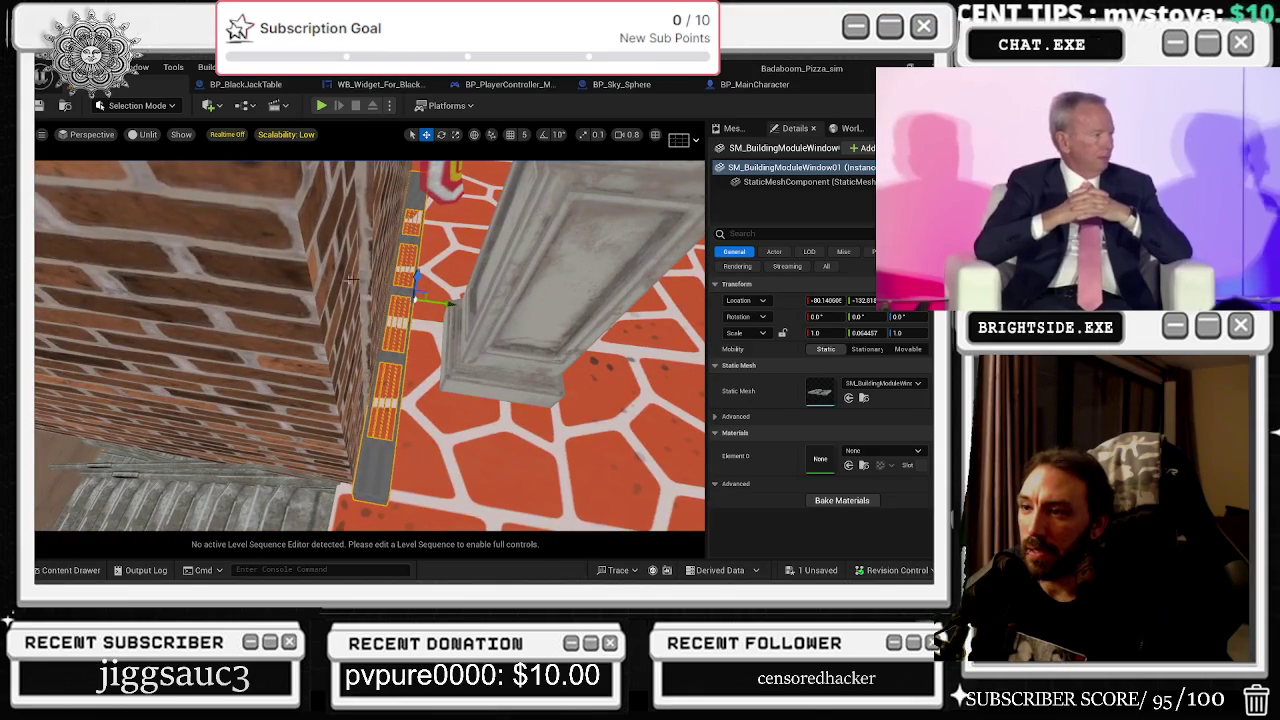
- Make the slab thinner against the wall, reducing its X scale to about 0.50
left_click_drag(444, 305, 441, 301)
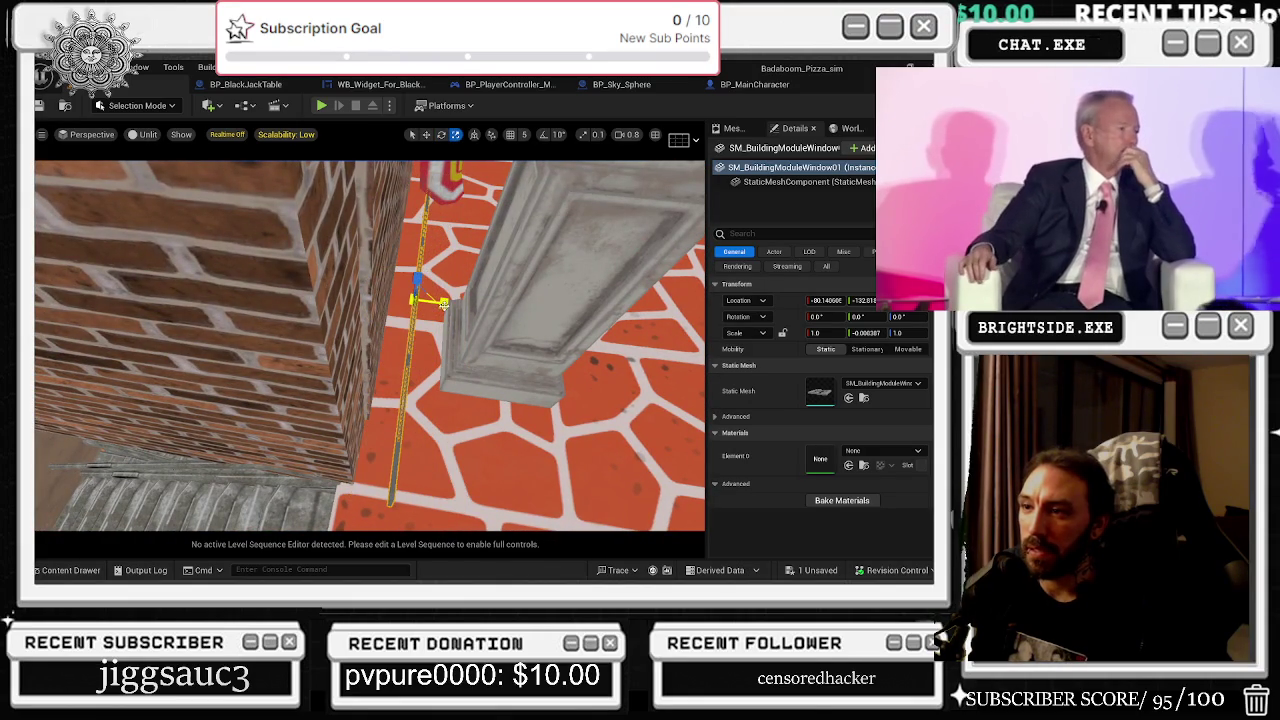
mouse_move(413, 299)
left_mouse_down()
mouse_move(392, 306)
mouse_move(480, 340)
left_mouse_up()
key("e")
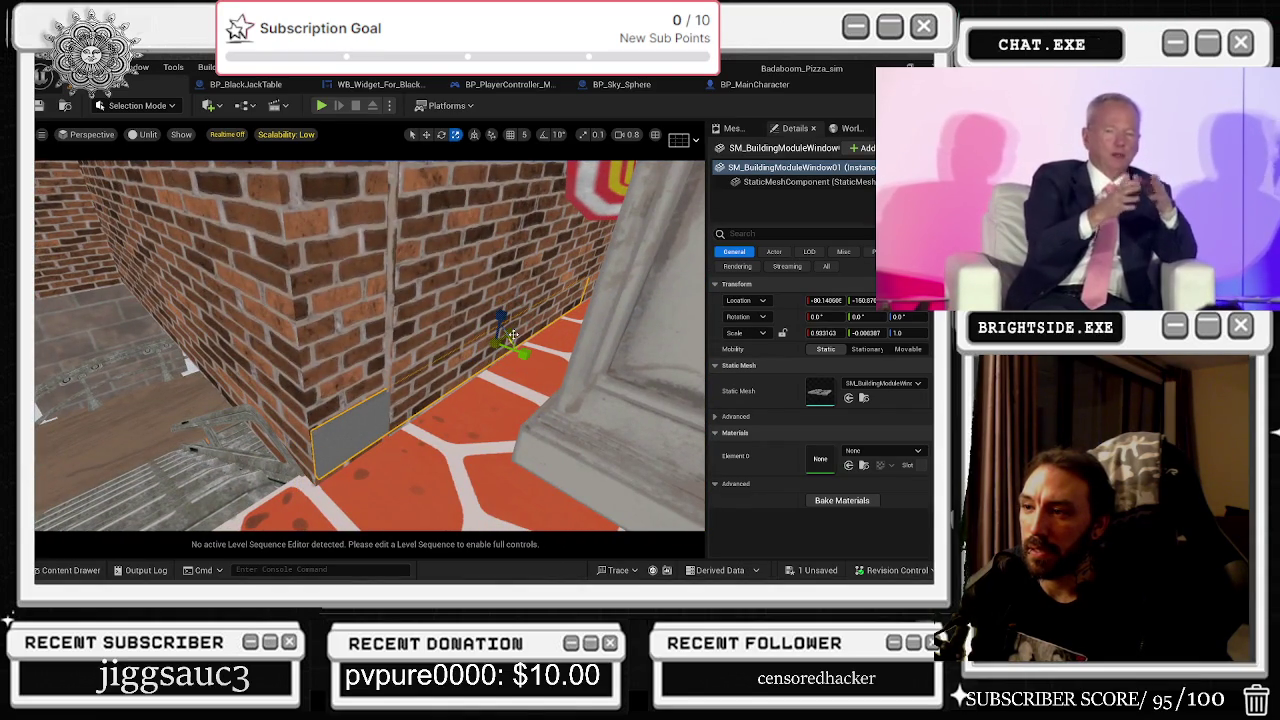
mouse_move(511, 335)
left_mouse_down()
mouse_move(470, 339)
mouse_move(450, 368)
left_mouse_up()
key("w")
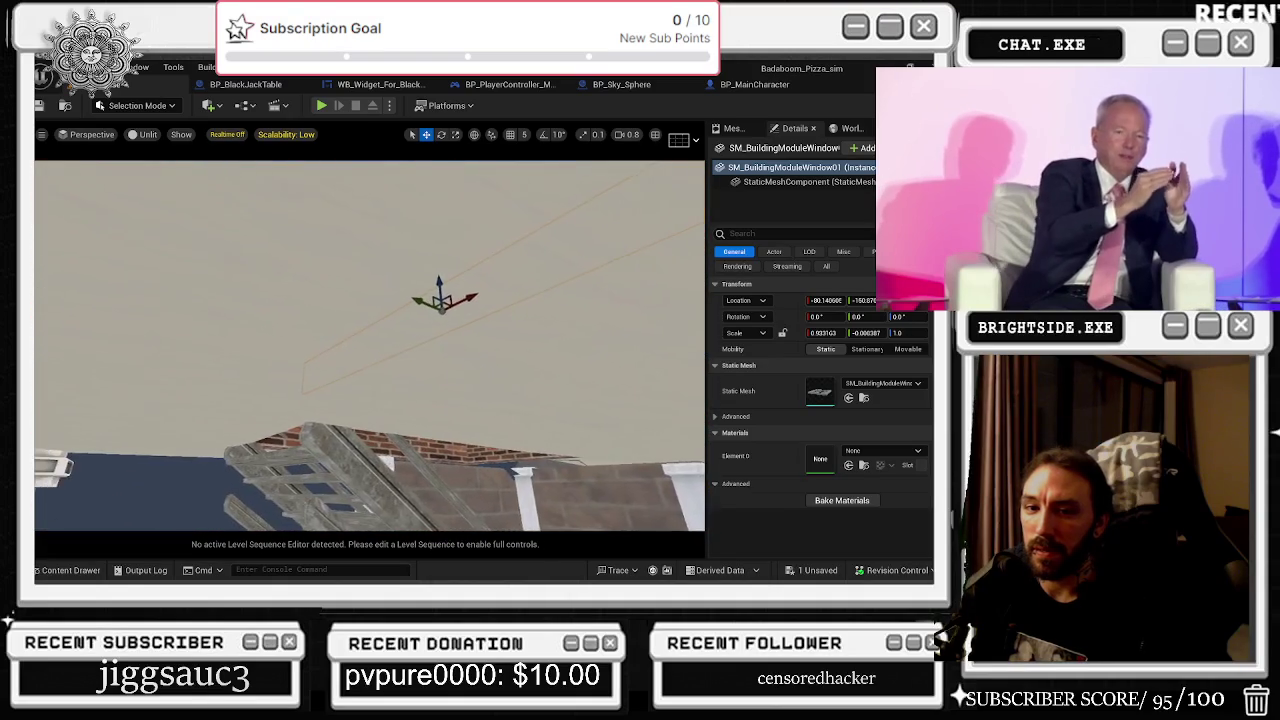
- Drop the beam onto the balcony wall top and shorten it to about 0.71 X scale between the posts
mouse_move(396, 216)
left_mouse_down()
mouse_move(398, 300)
mouse_move(345, 352)
mouse_move(275, 350)
mouse_move(205, 400)
mouse_move(515, 429)
left_mouse_up()
key("f")
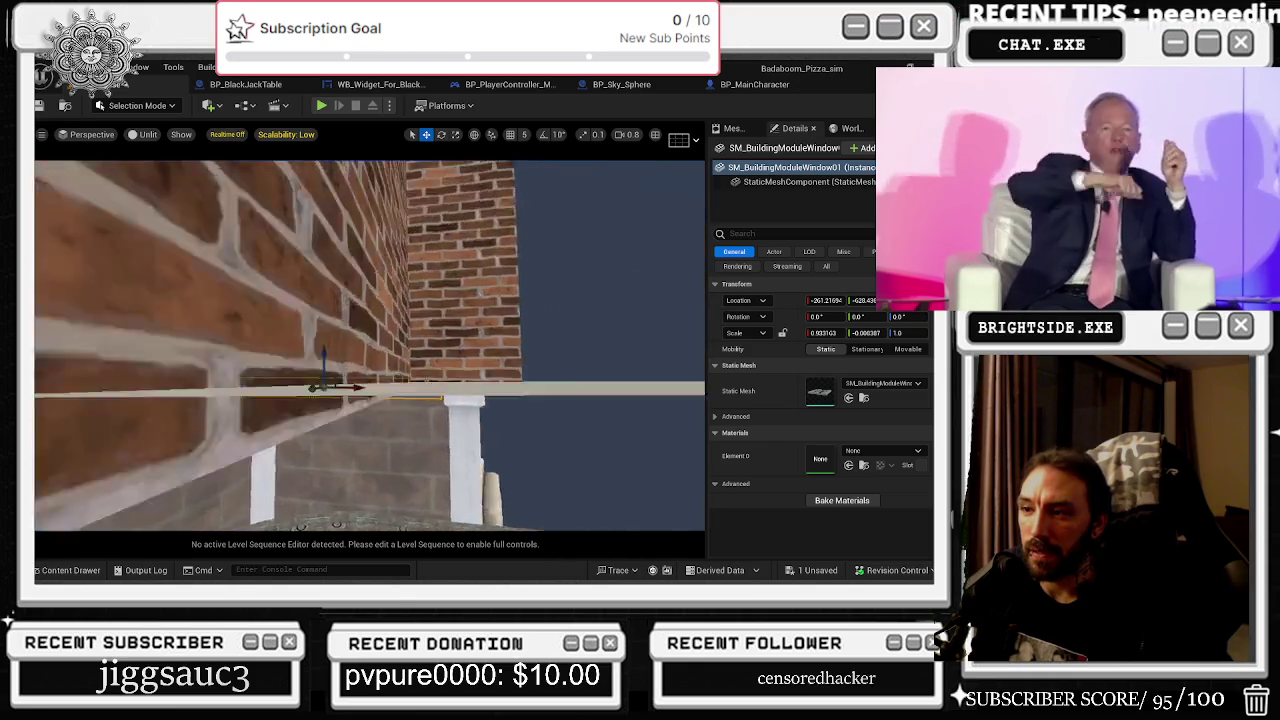
left_click_drag(485, 312, 485, 312)
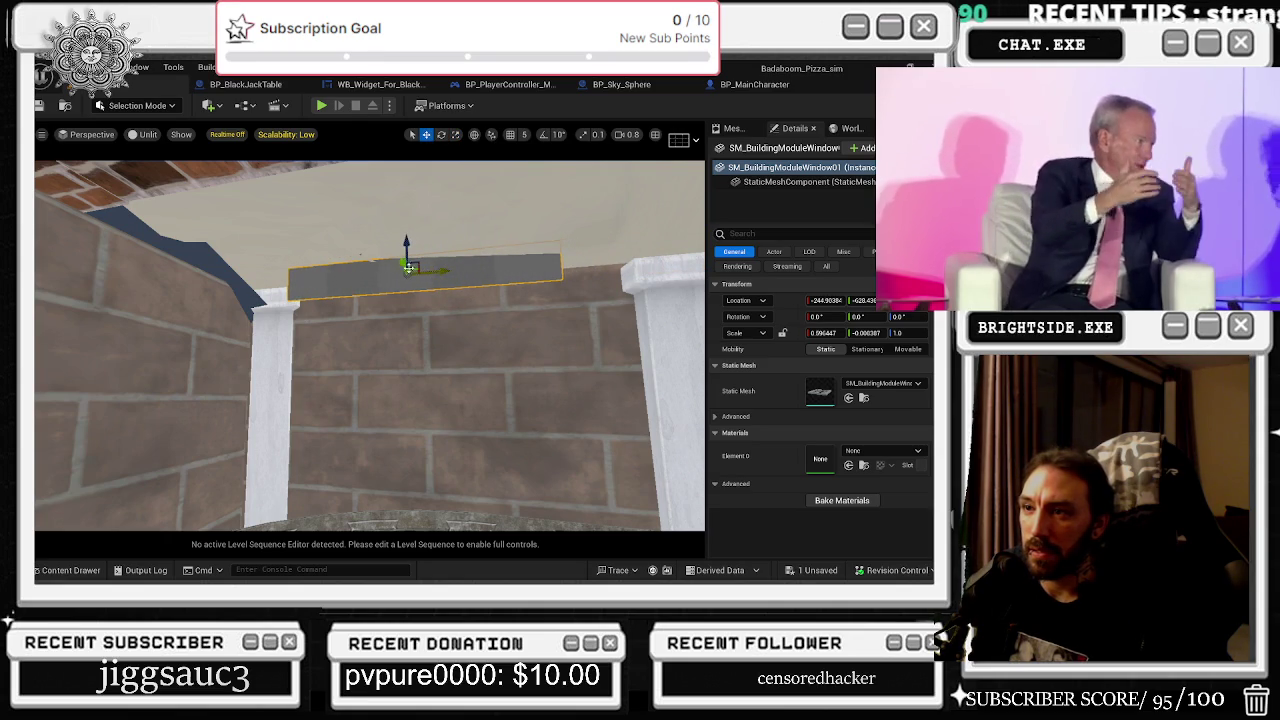
left_click_drag(409, 268, 405, 270)
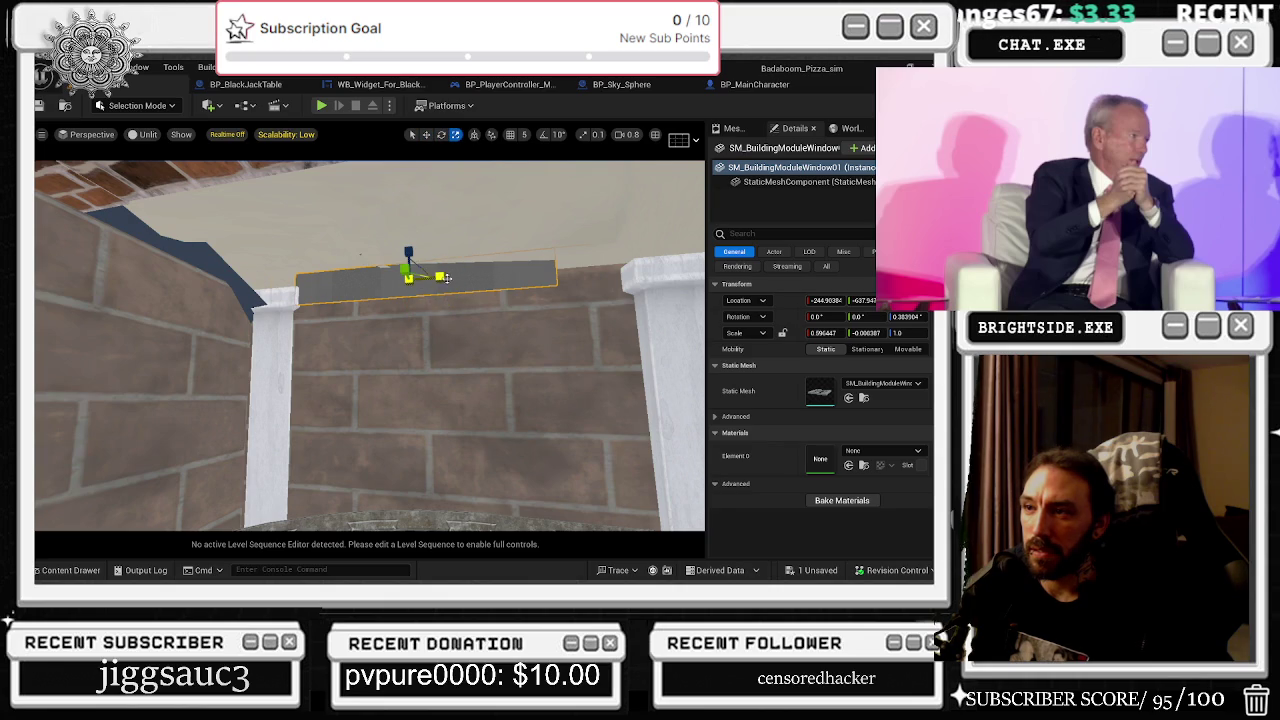
mouse_move(440, 276)
left_mouse_down()
mouse_move(400, 277)
mouse_move(437, 270)
left_mouse_up()
key("w")
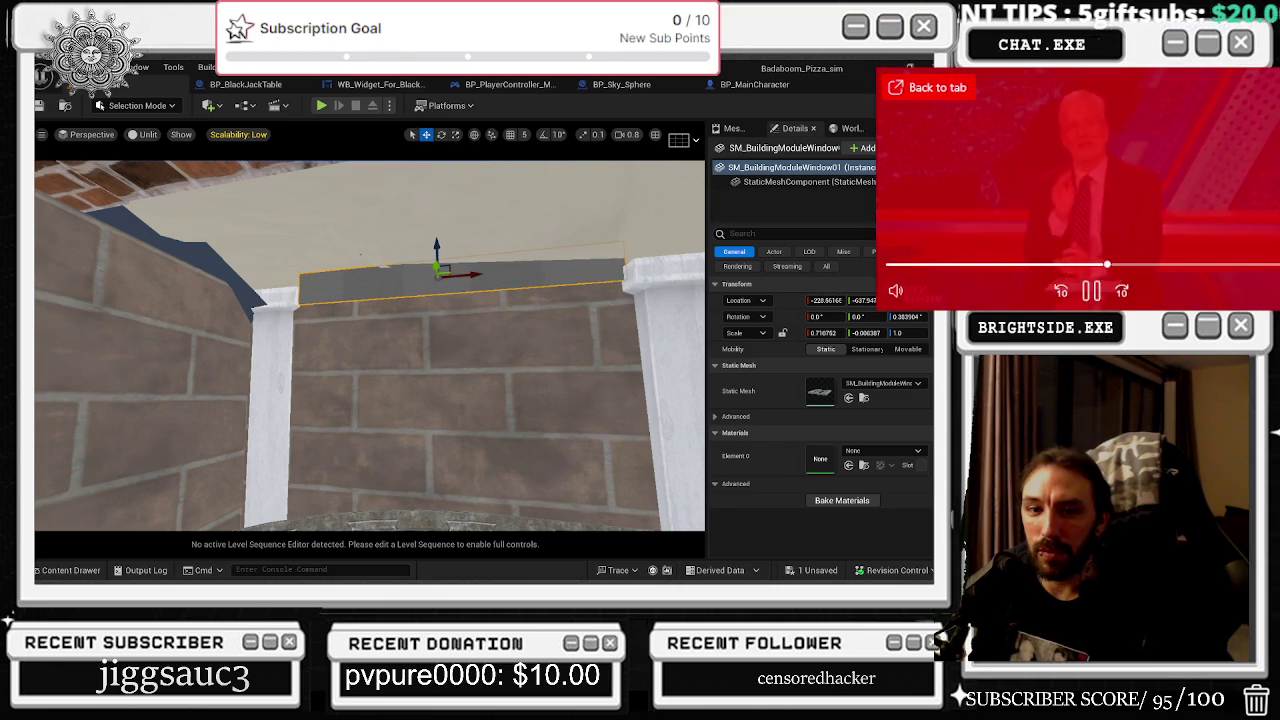
key("alt+Tab")
left_click(272, 295)
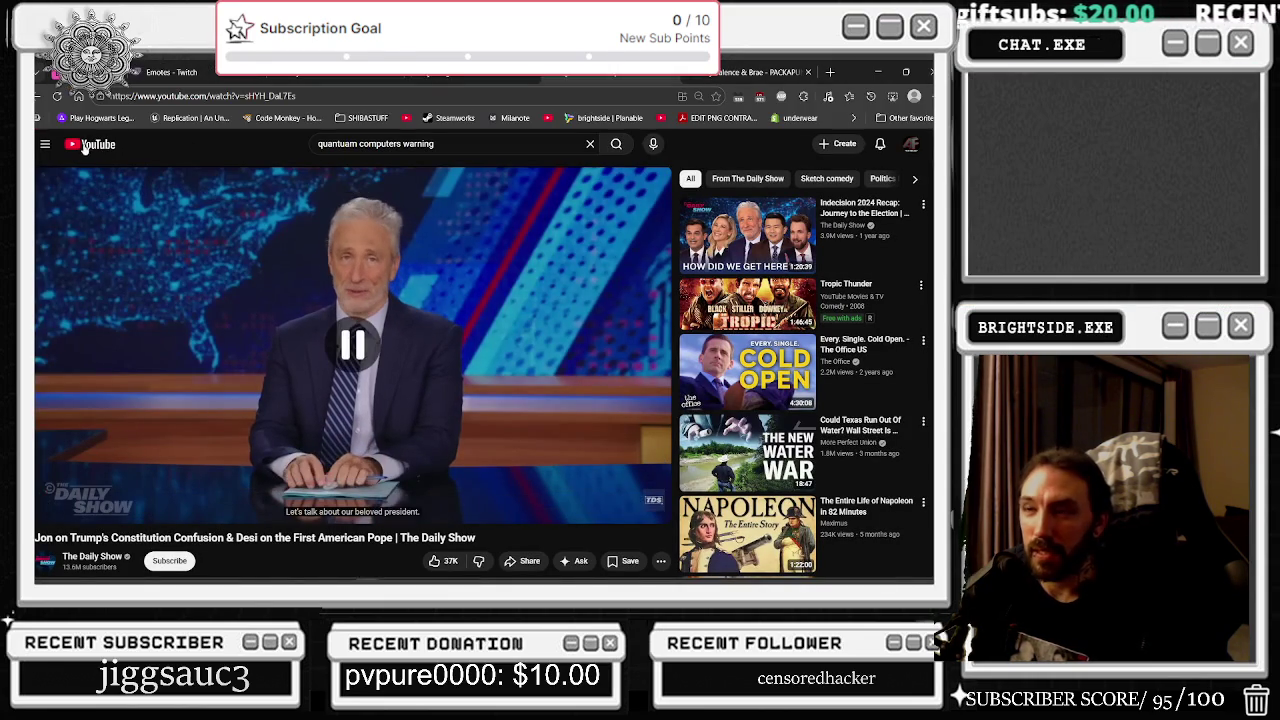
key("alt+Left")
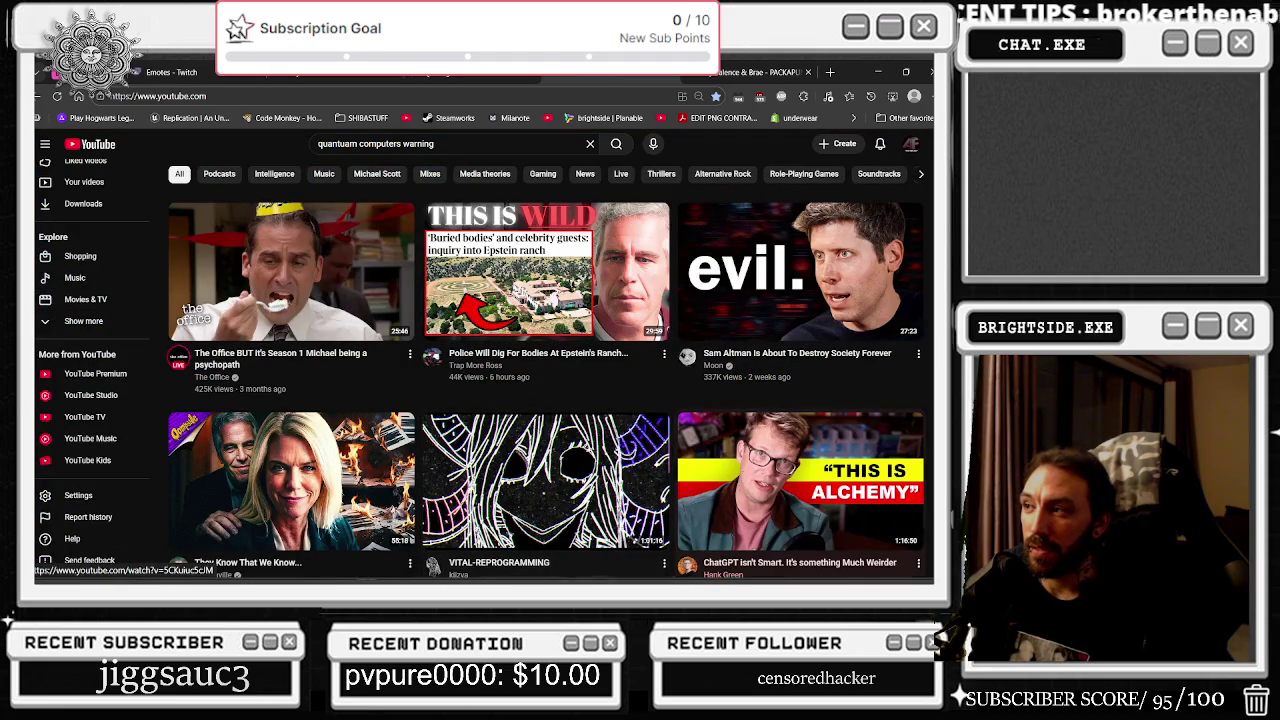
mouse_move(729, 475)
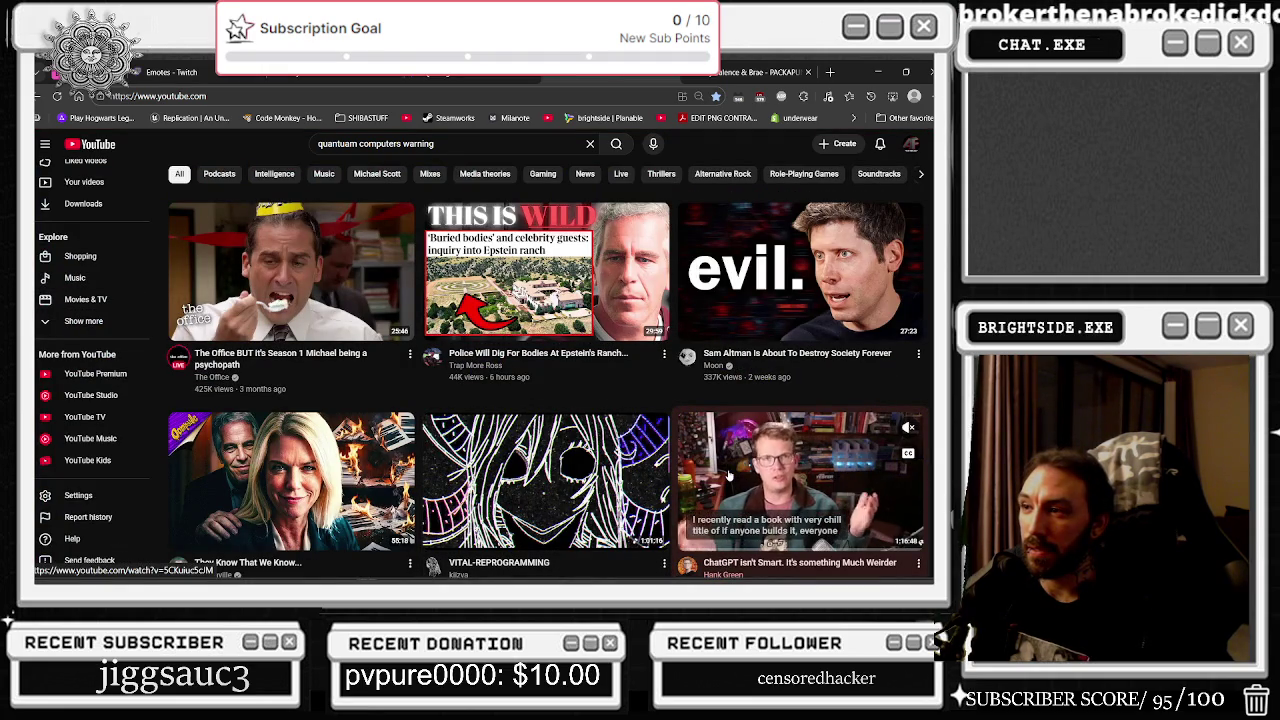
scroll(655, 480, "down", 2)
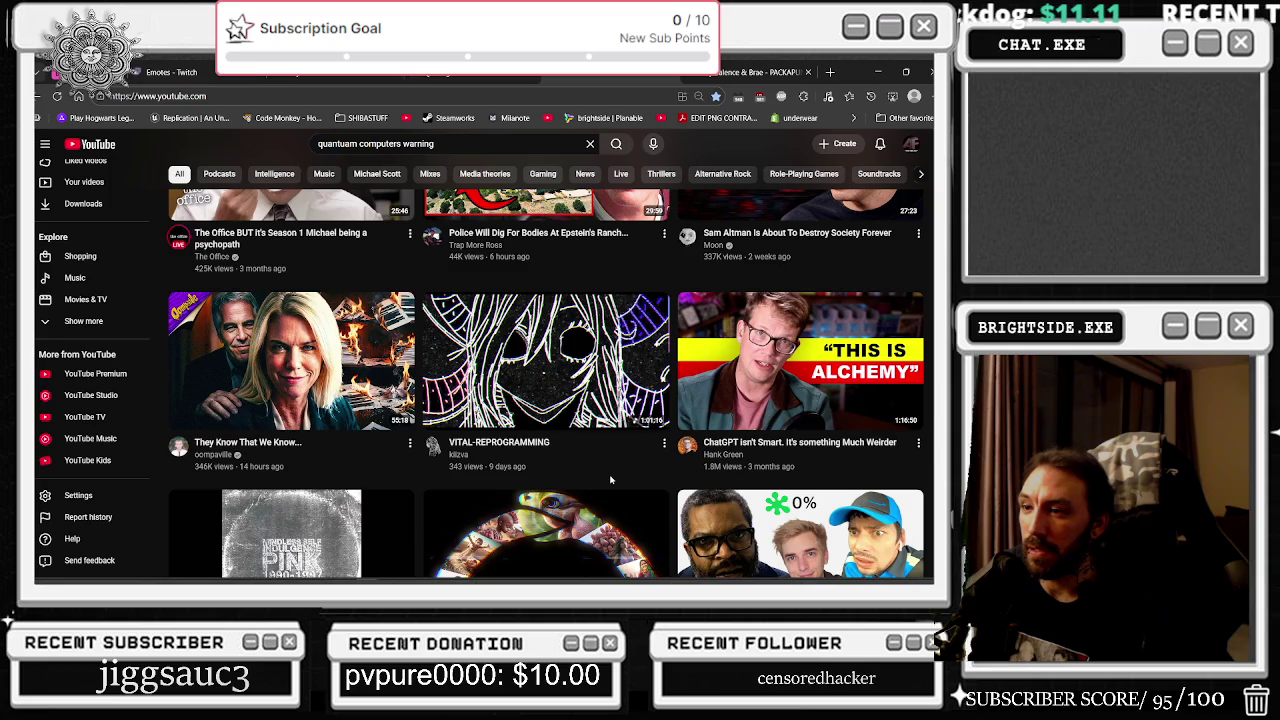
scroll(609, 480, "down", 4)
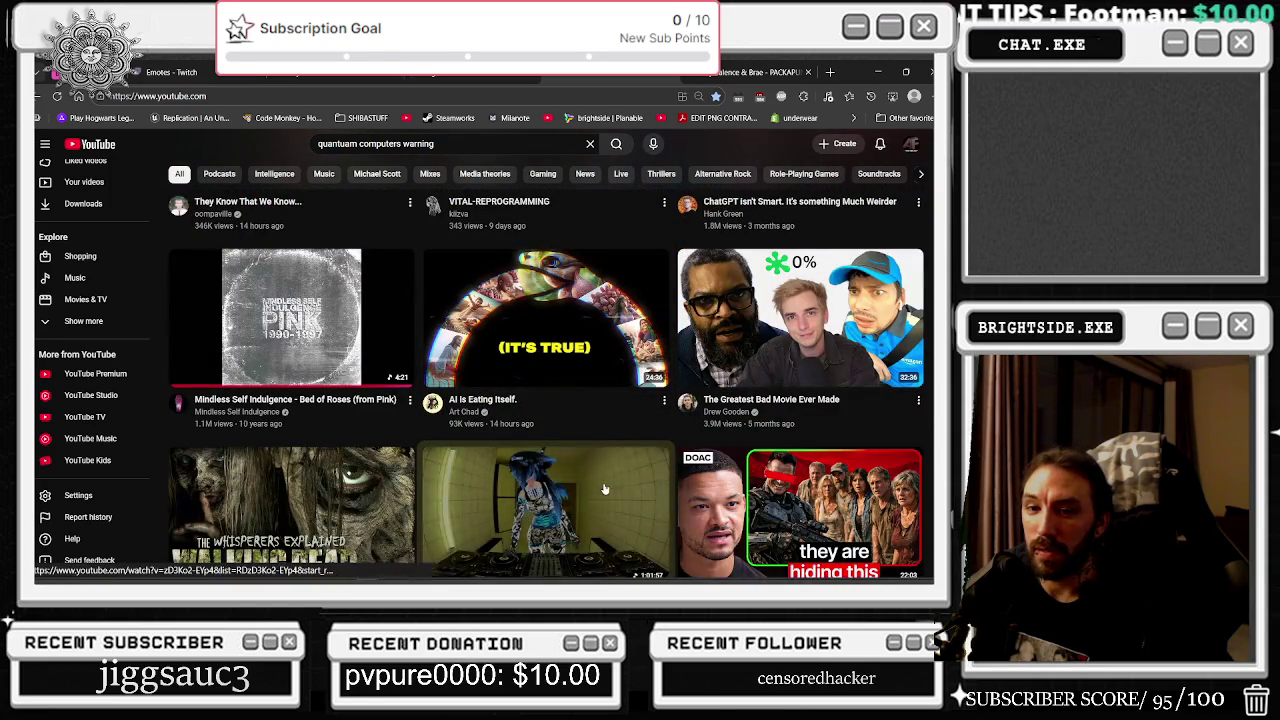
scroll(600, 490, "down", 3)
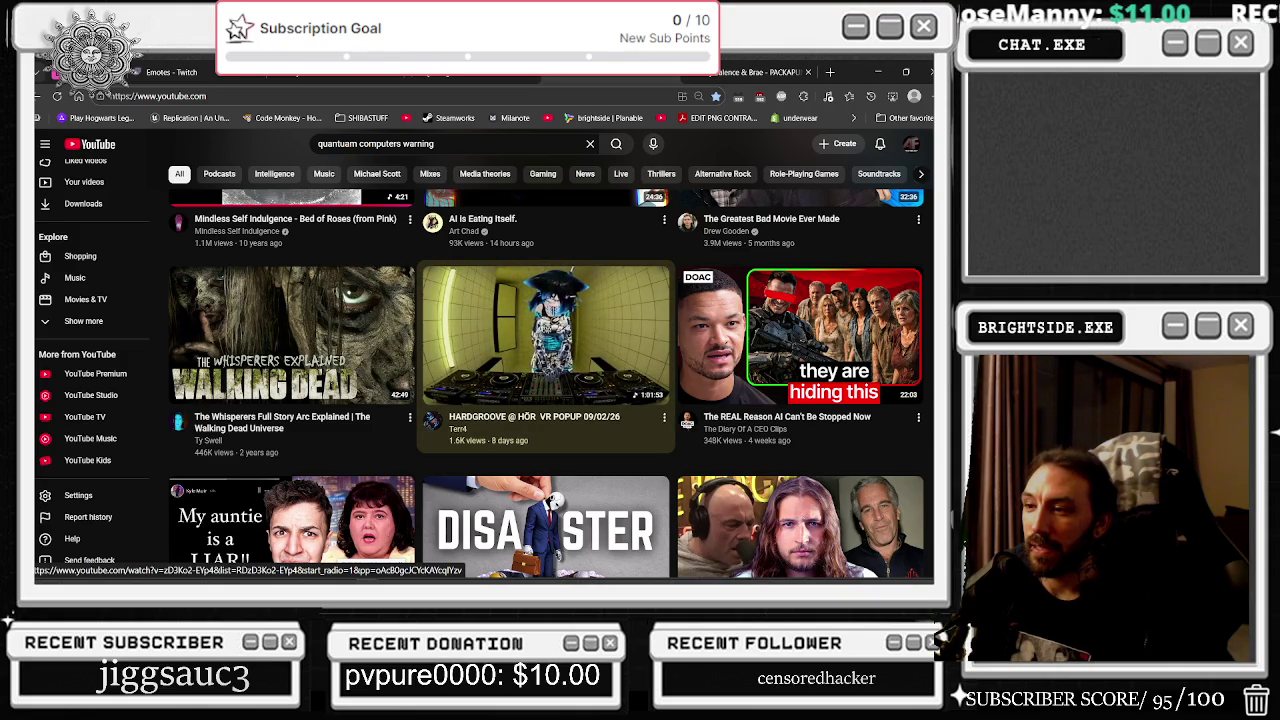
left_click(618, 338)
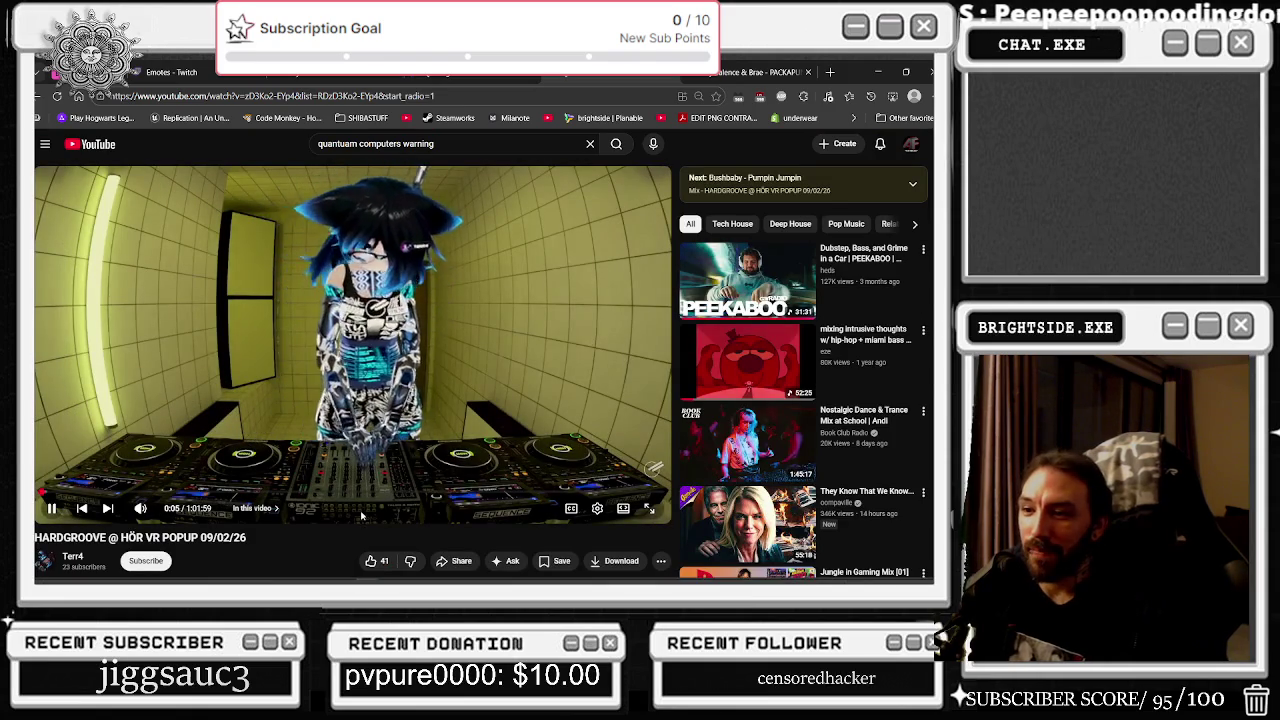
left_click(376, 491)
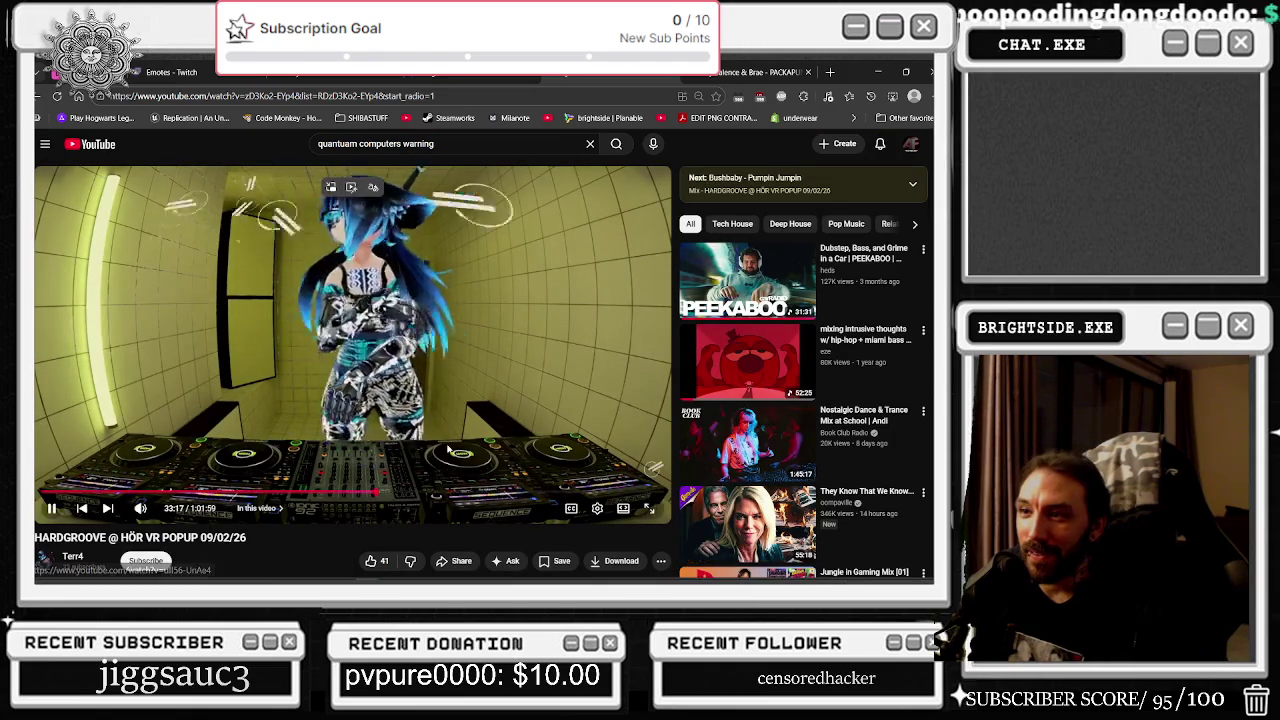
key("space")
scroll(188, 503, "down", 2)
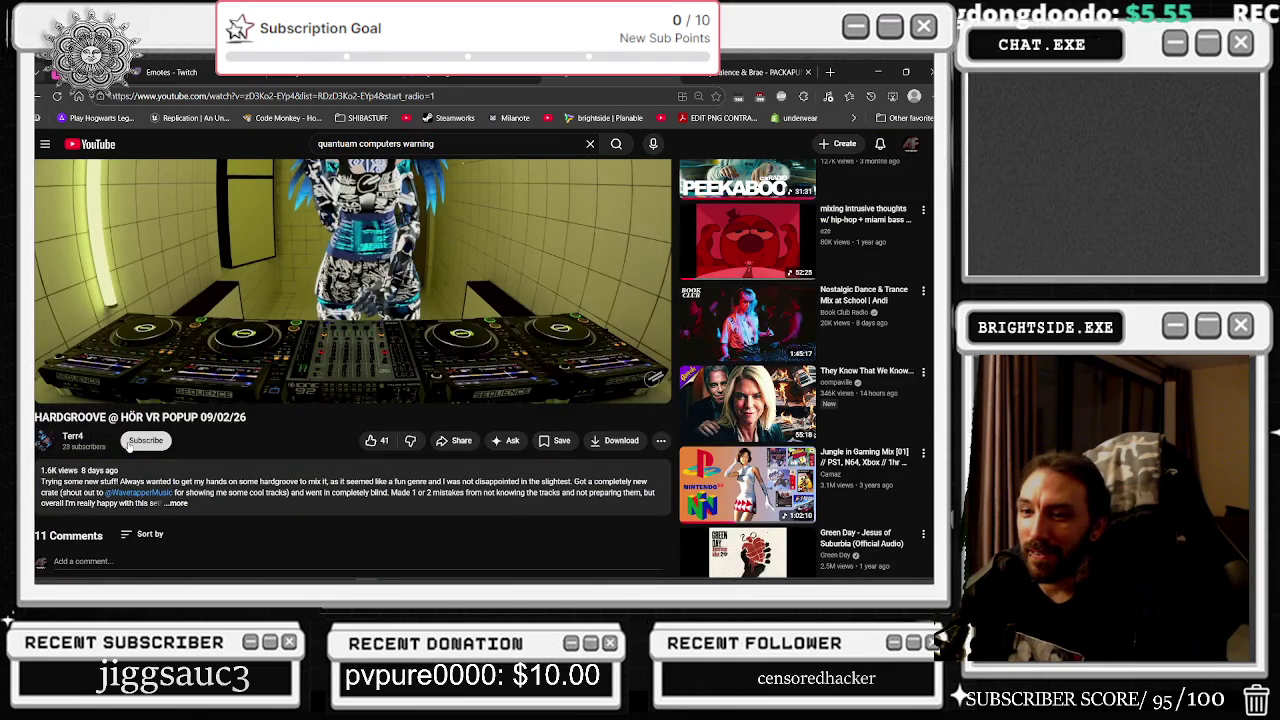
scroll(500, 422, "down", 2)
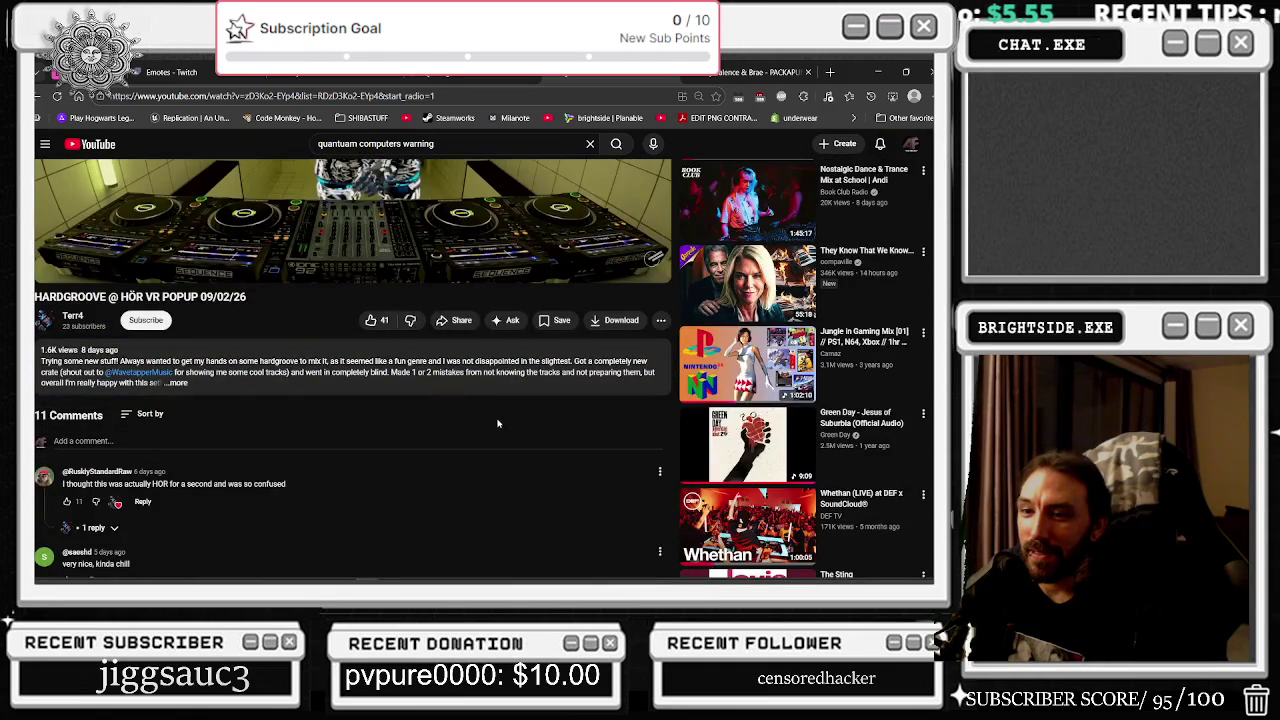
scroll(421, 414, "up", 4)
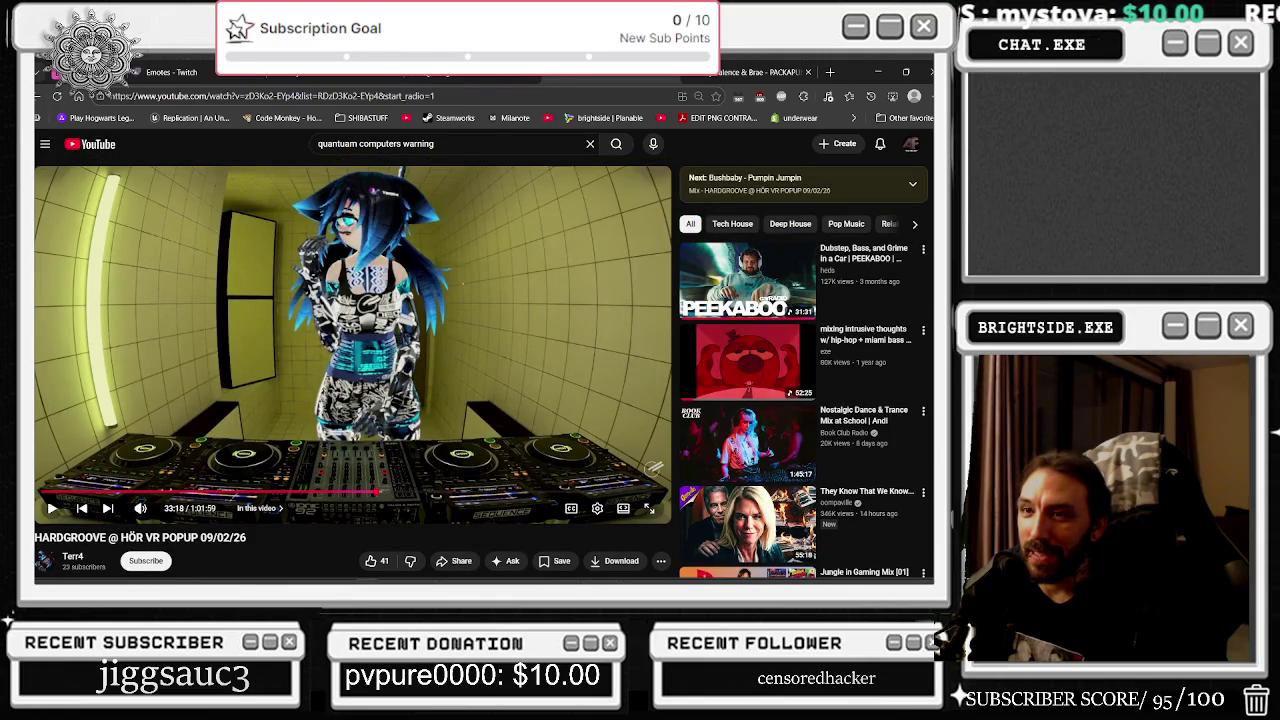
left_click(36, 96)
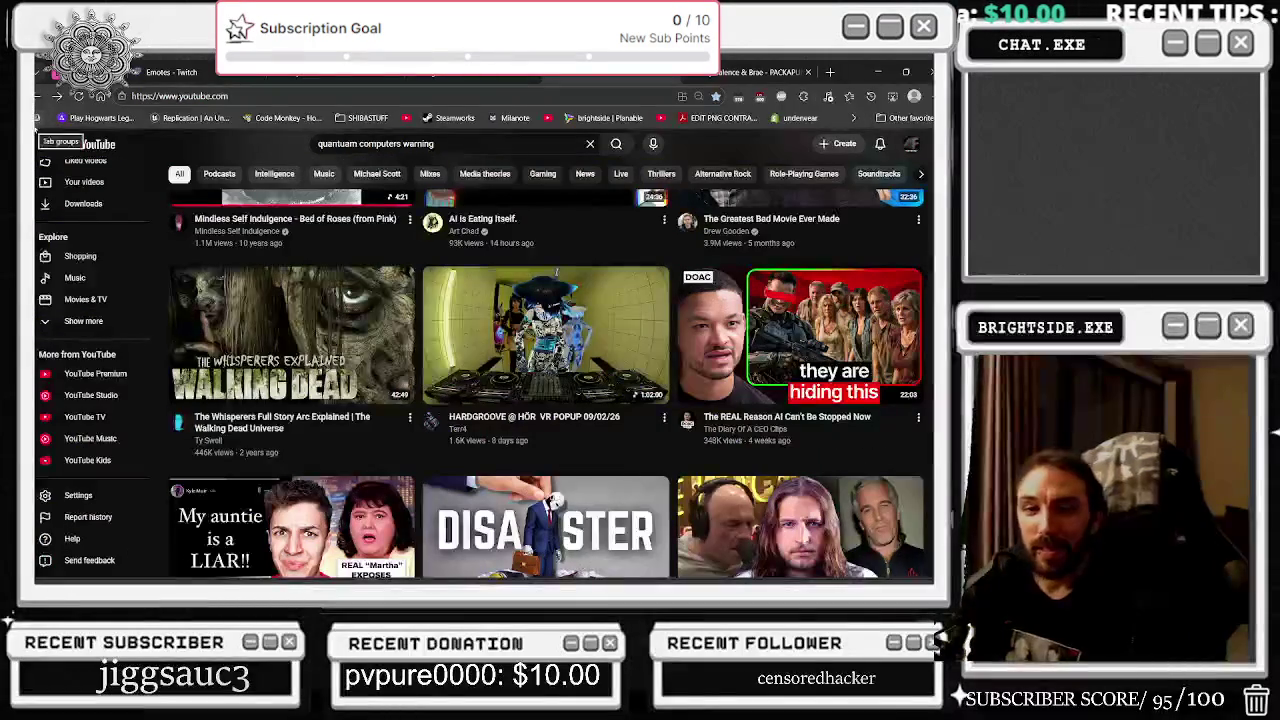
- Scroll the YouTube home feed and start Cypress Hill's I Wanna Get High video
scroll(428, 306, "down", 2)
mouse_move(428, 306)
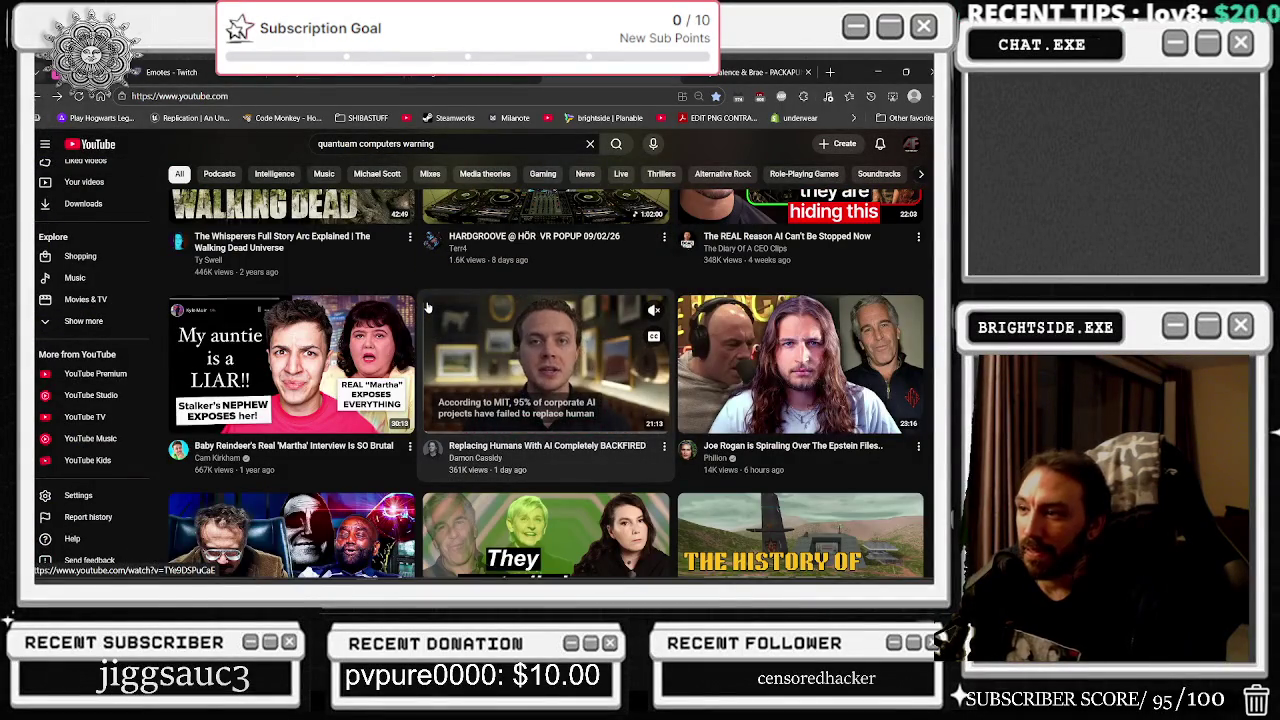
scroll(428, 306, "down", 2)
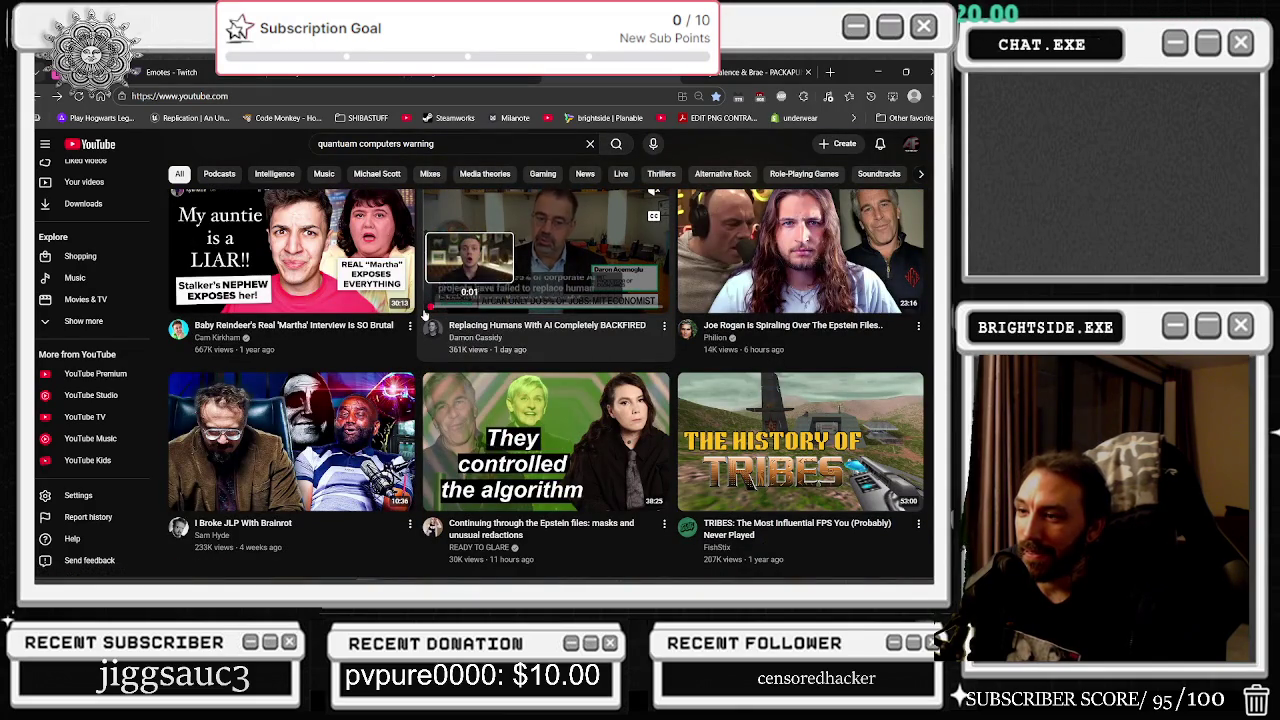
scroll(424, 316, "down", 3)
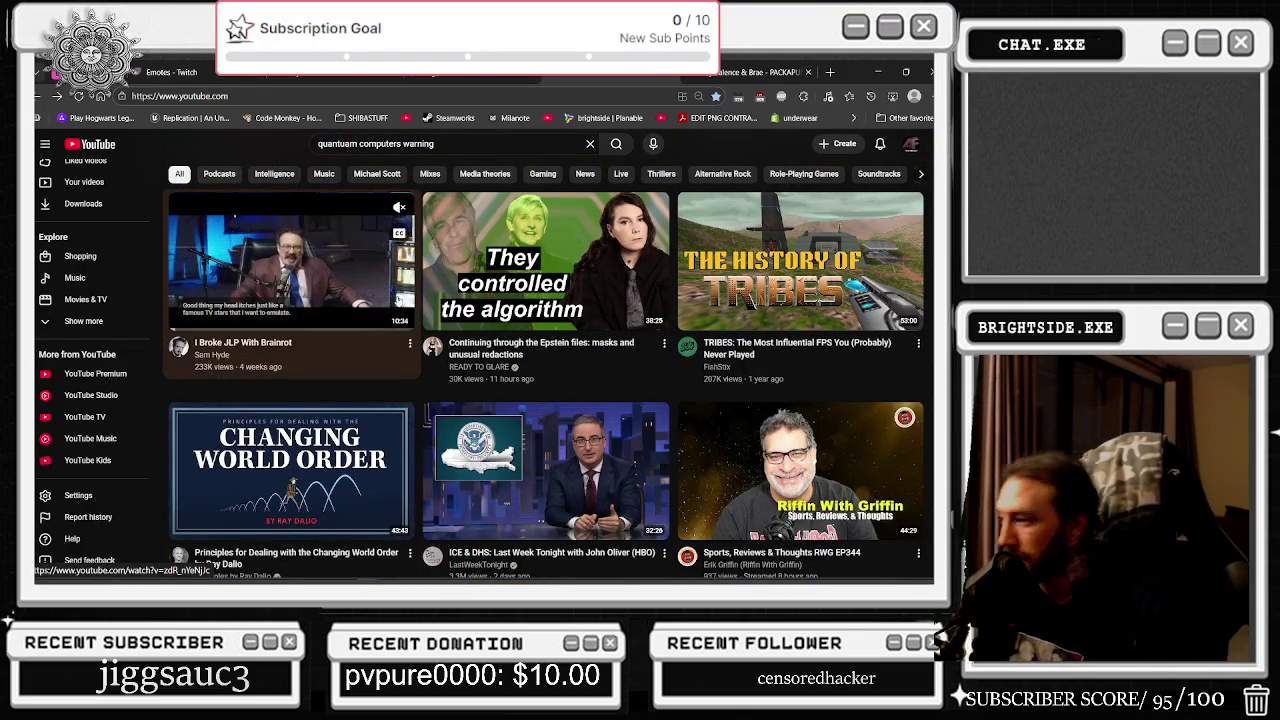
scroll(397, 293, "down", 1)
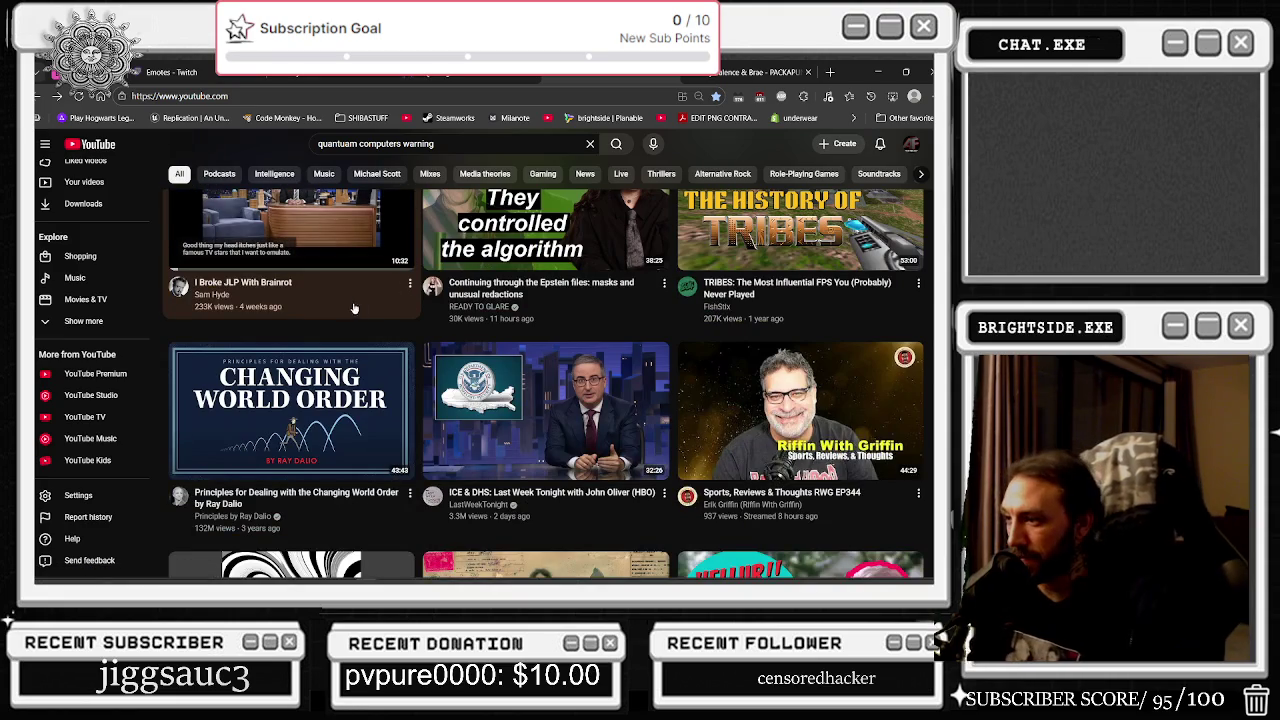
scroll(353, 308, "down", 2)
scroll(333, 302, "down", 2)
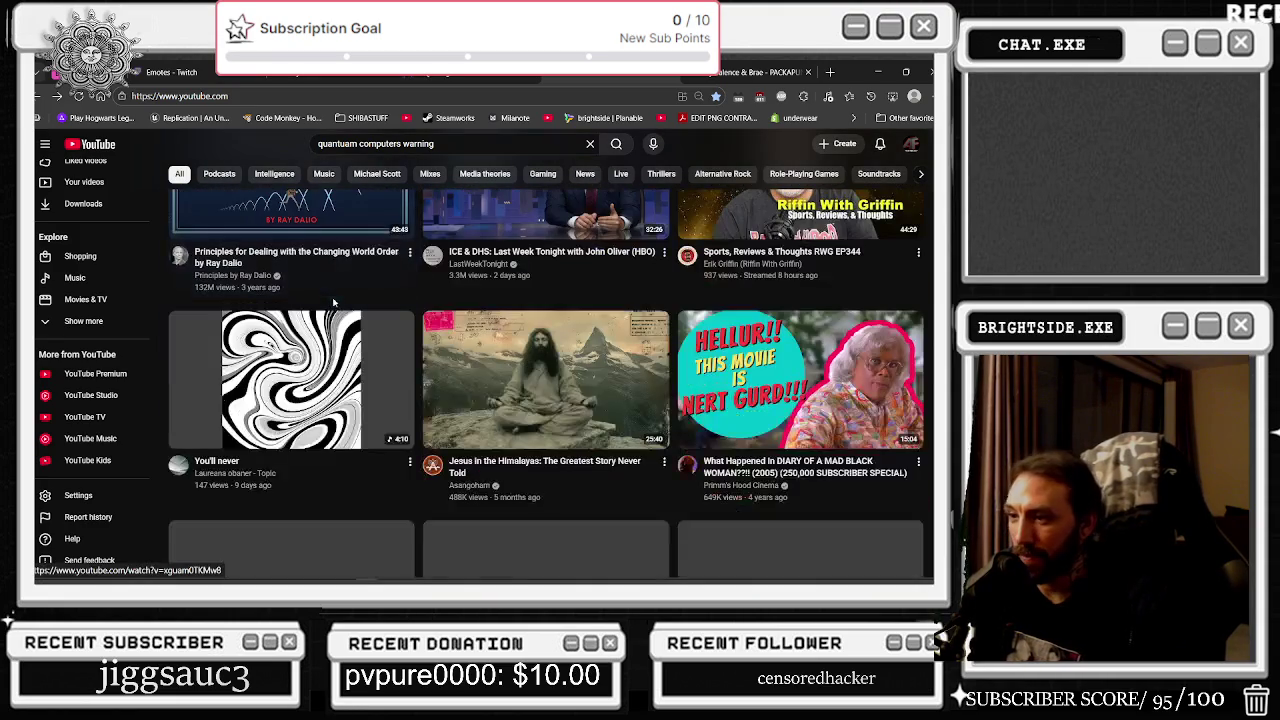
scroll(503, 340, "down", 1)
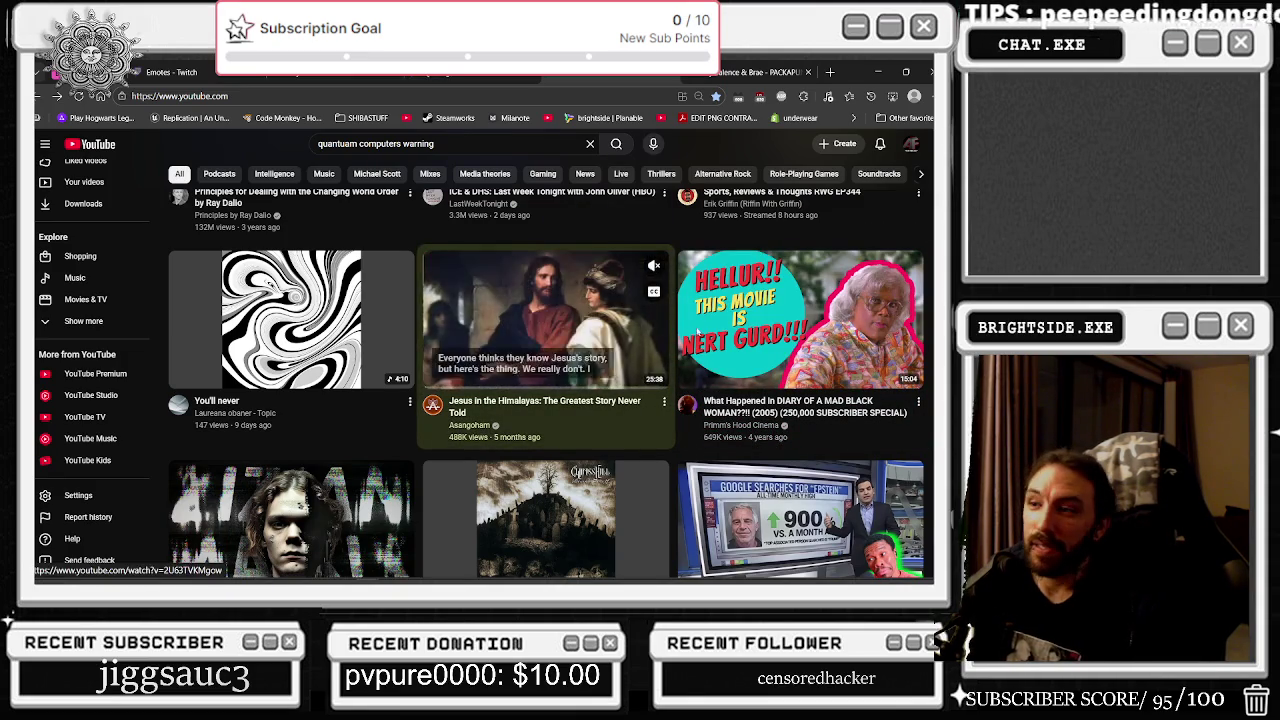
scroll(755, 302, "down", 2)
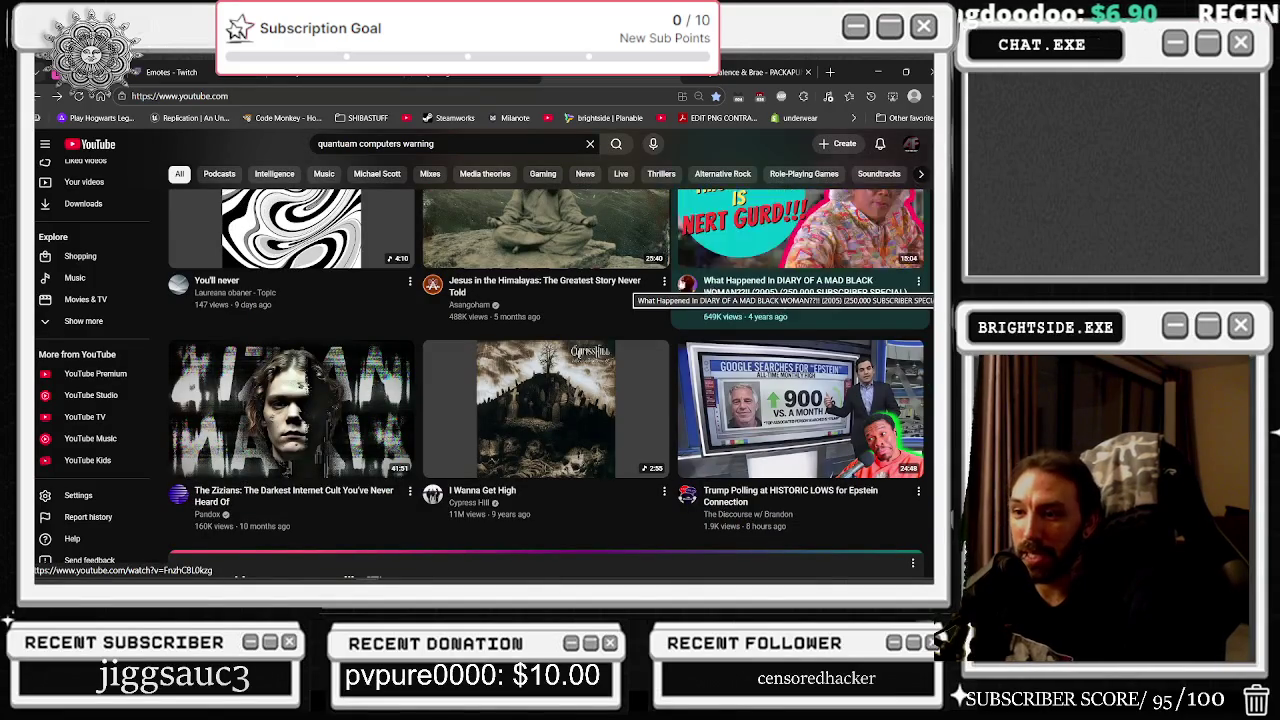
scroll(665, 287, "down", 2)
scroll(664, 286, "down", 4)
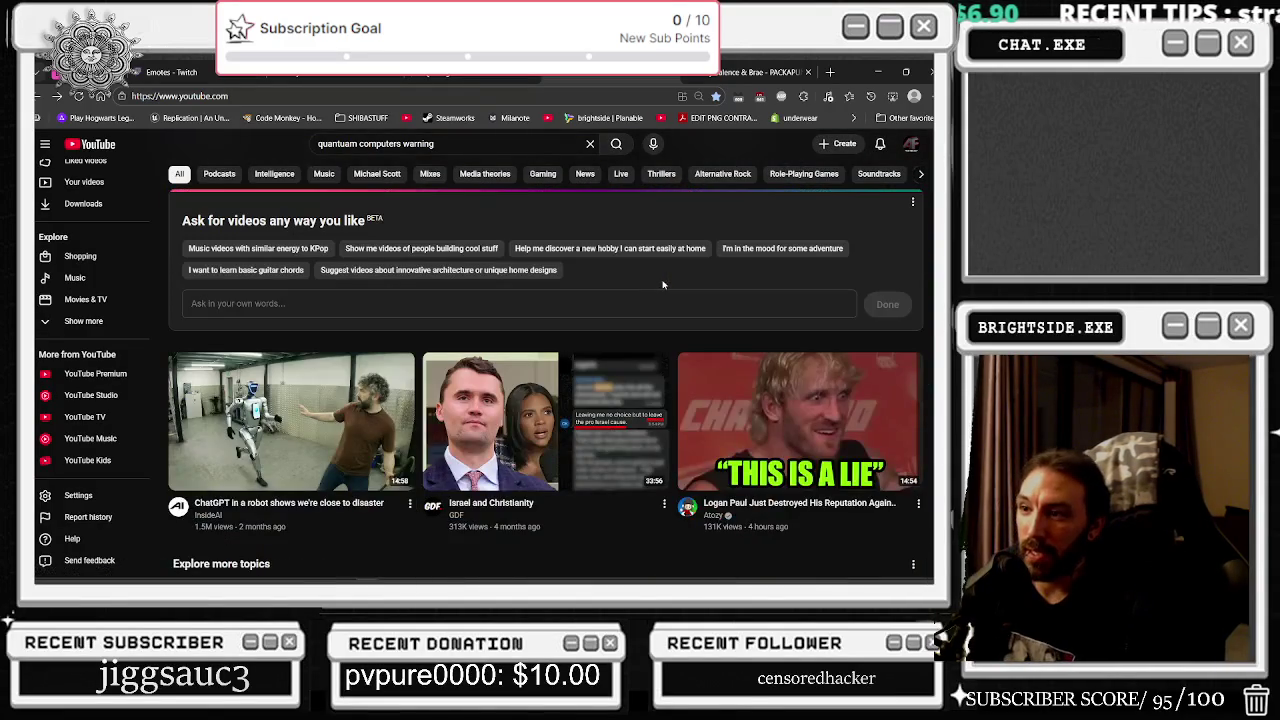
mouse_move(290, 356)
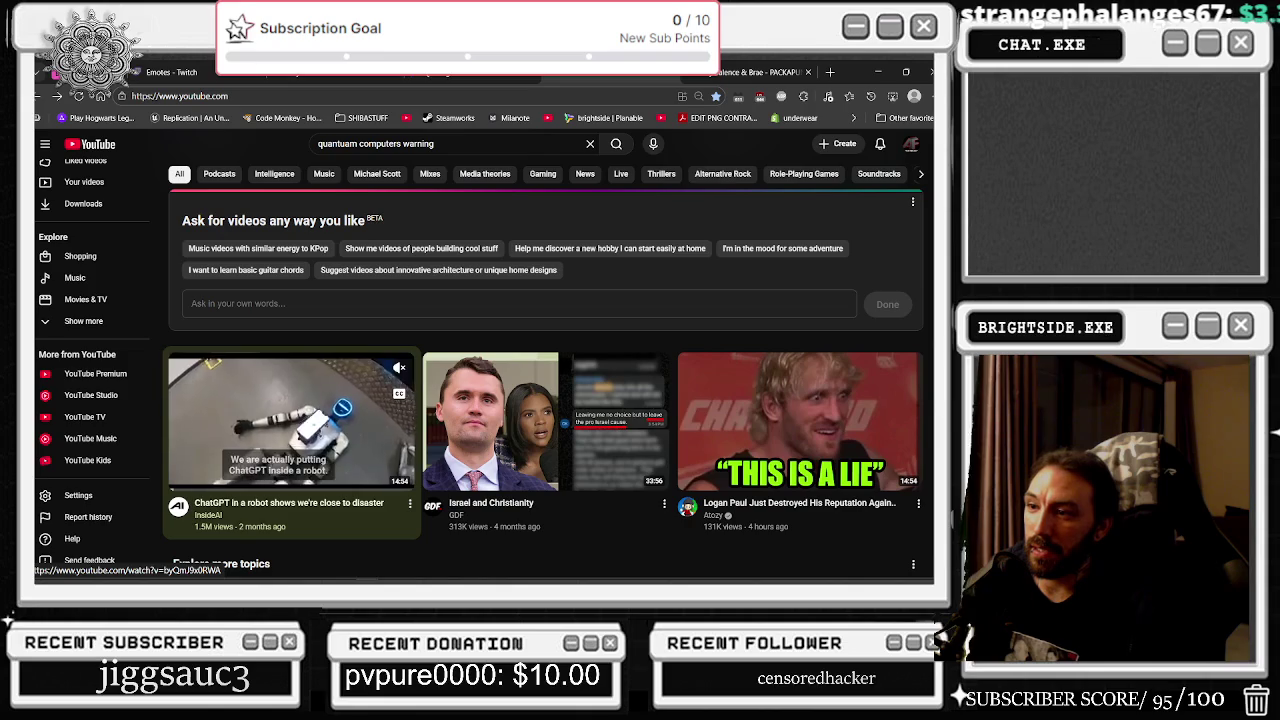
scroll(243, 572, "down", 3)
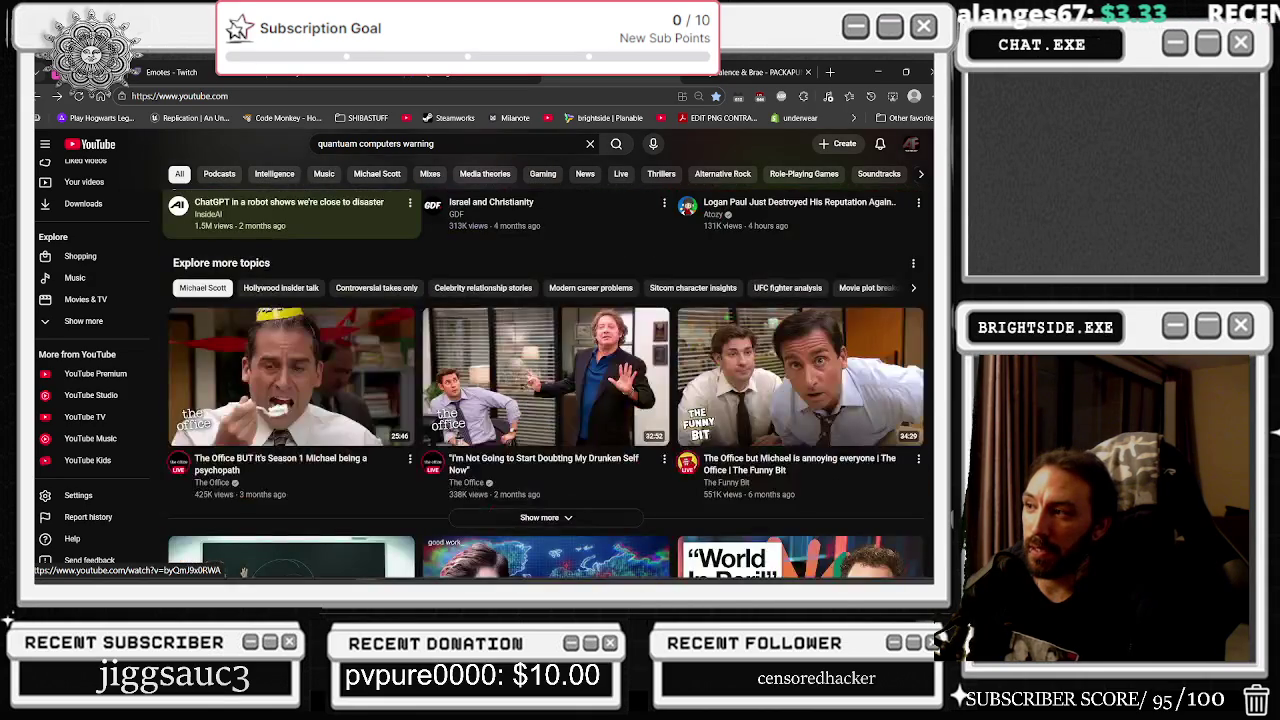
scroll(243, 572, "down", 2)
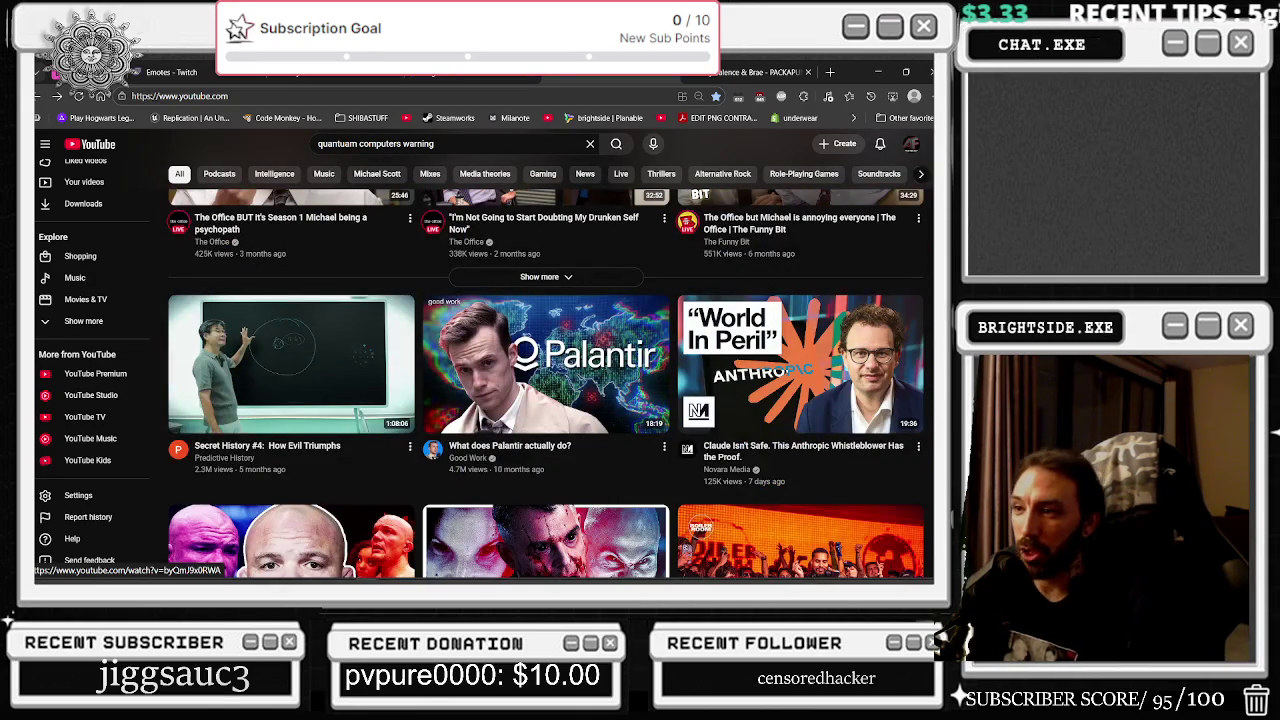
scroll(438, 303, "down", 1)
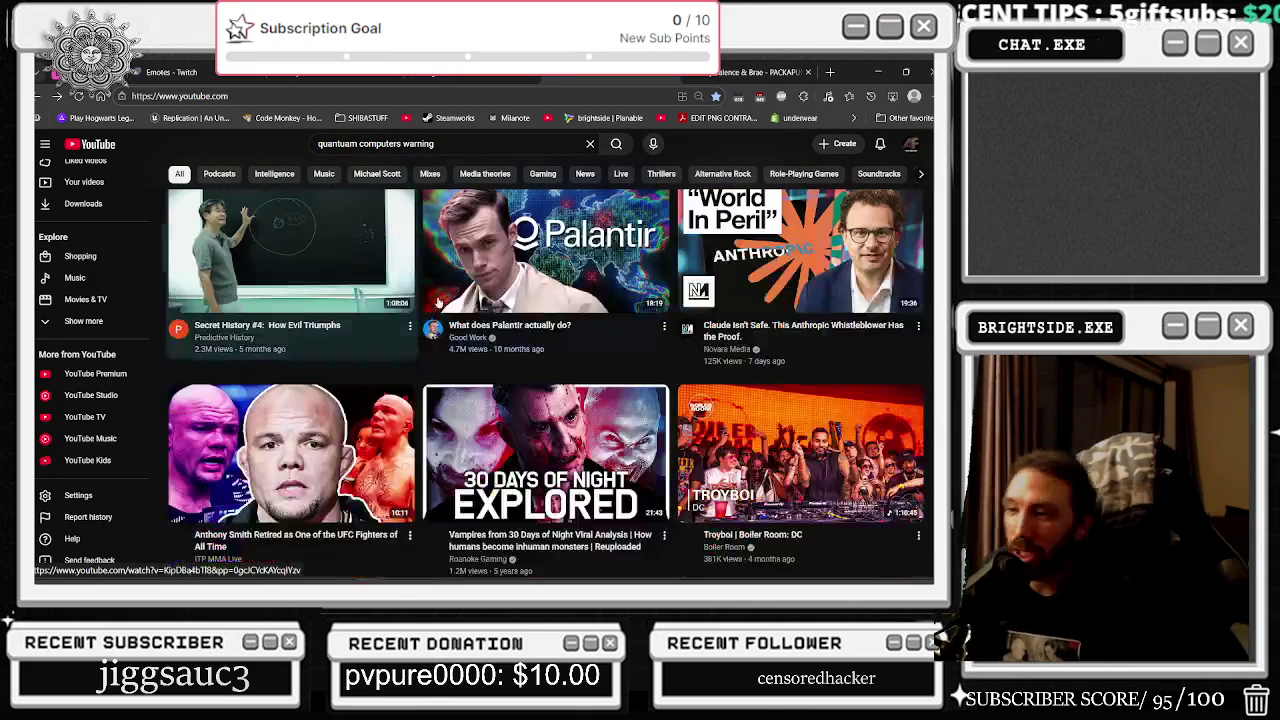
scroll(445, 298, "up", 3)
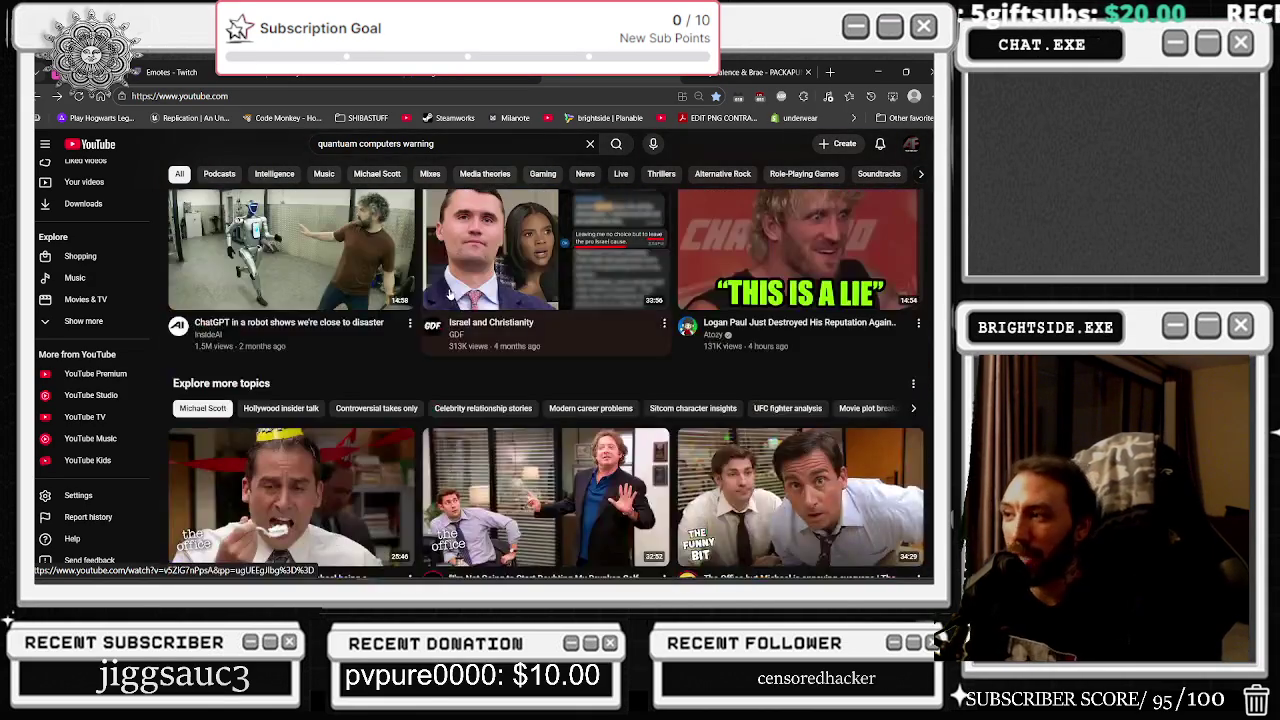
scroll(450, 295, "up", 5)
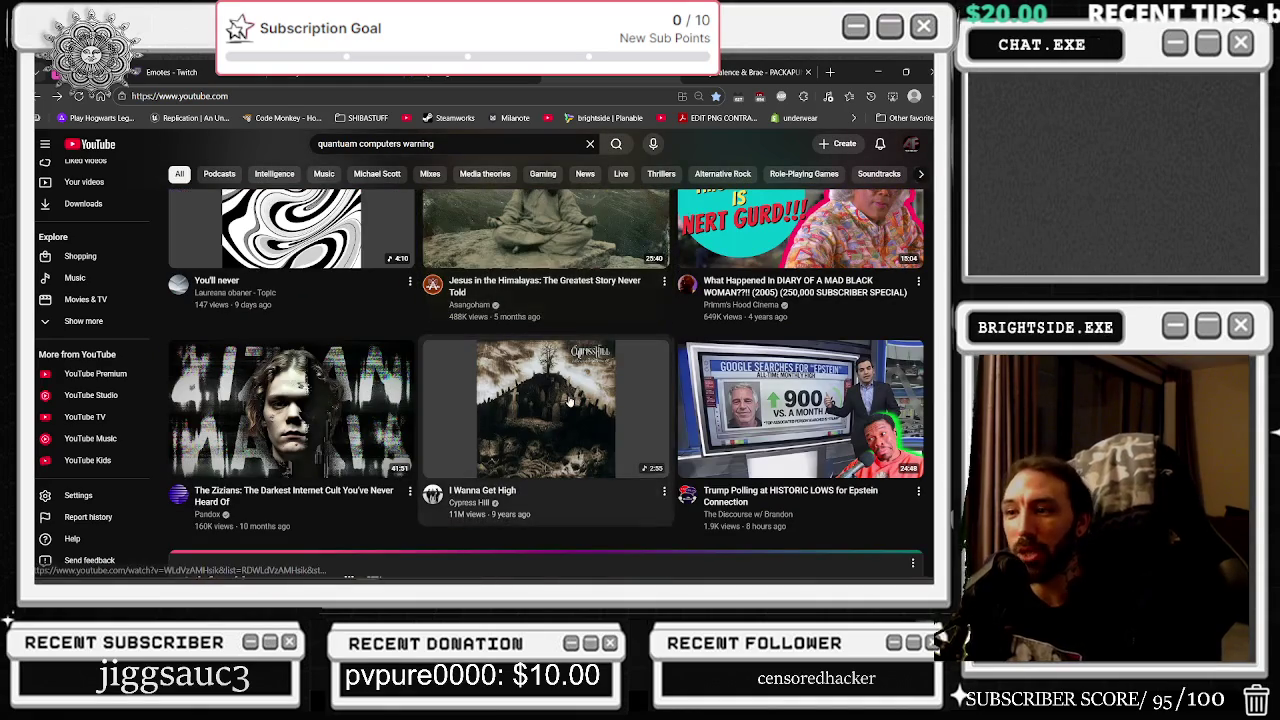
left_click(568, 401)
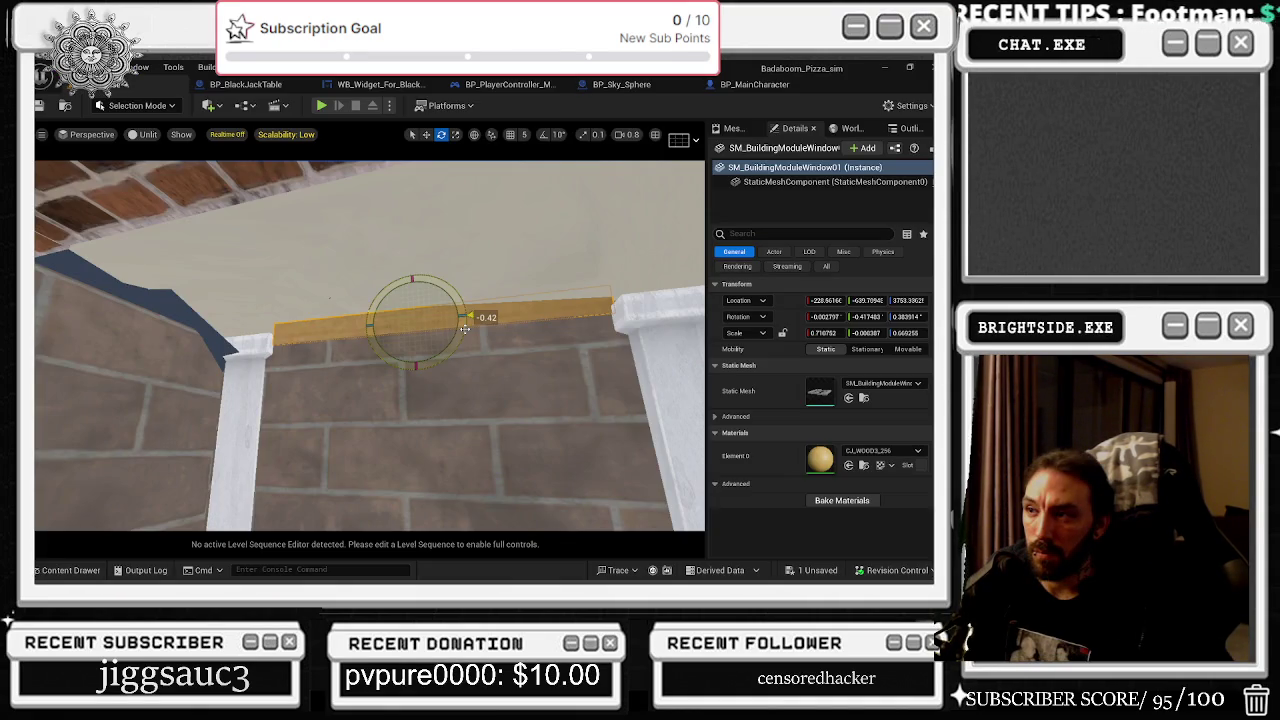
- Lower the wooden trim beam onto the top of the balcony wall
left_click_drag(465, 328, 370, 320)
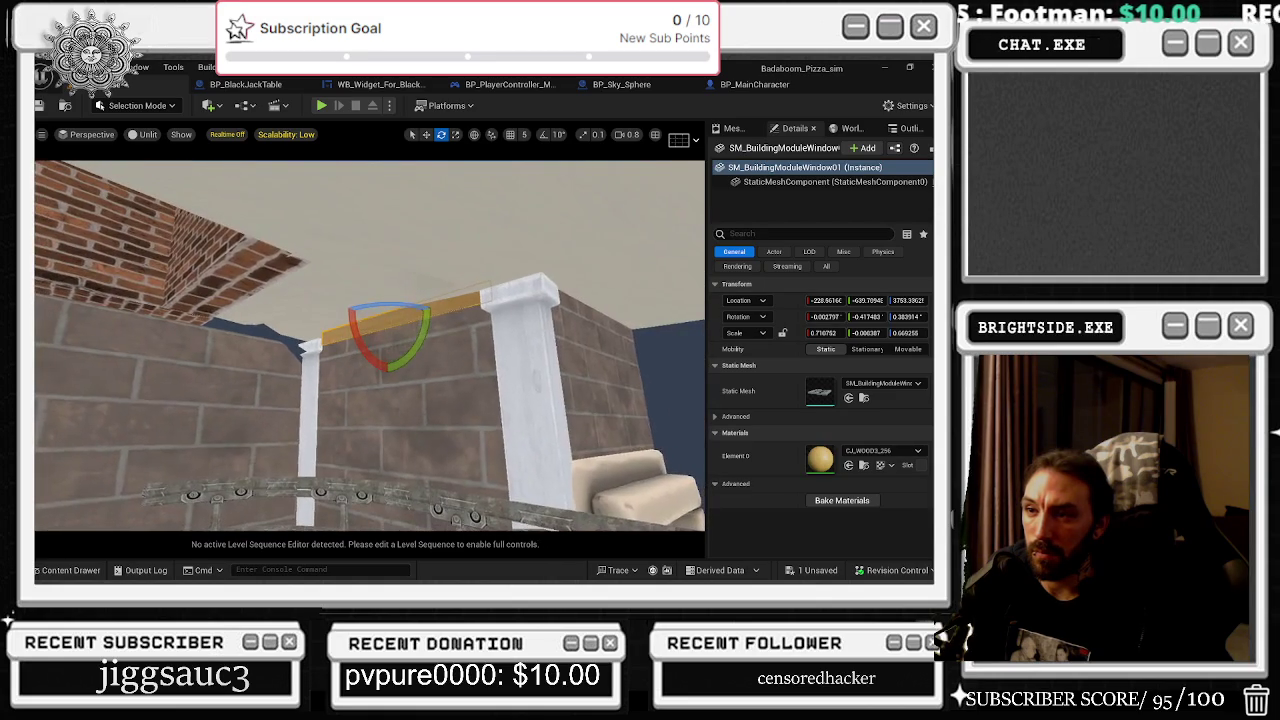
key("w")
mouse_move(477, 330)
left_mouse_down()
mouse_move(455, 345)
mouse_move(470, 320)
left_mouse_up()
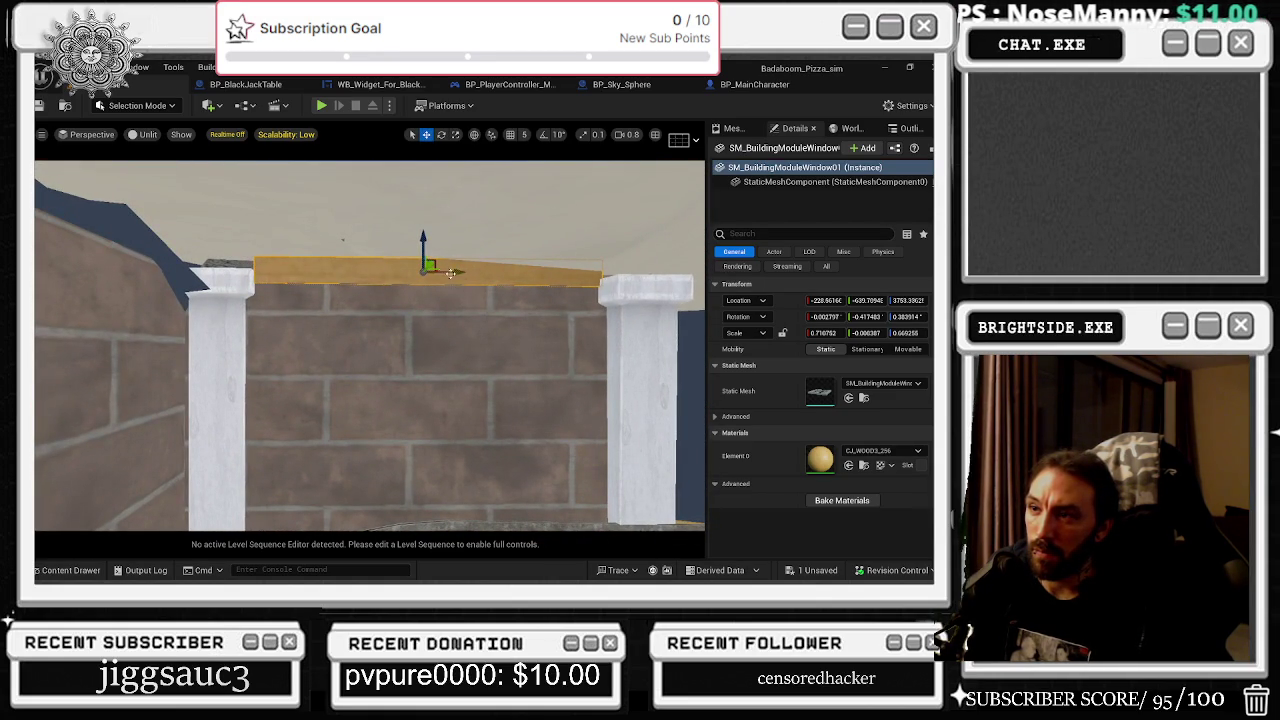
mouse_move(450, 272)
left_mouse_down()
mouse_move(449, 342)
mouse_move(454, 245)
left_mouse_up()
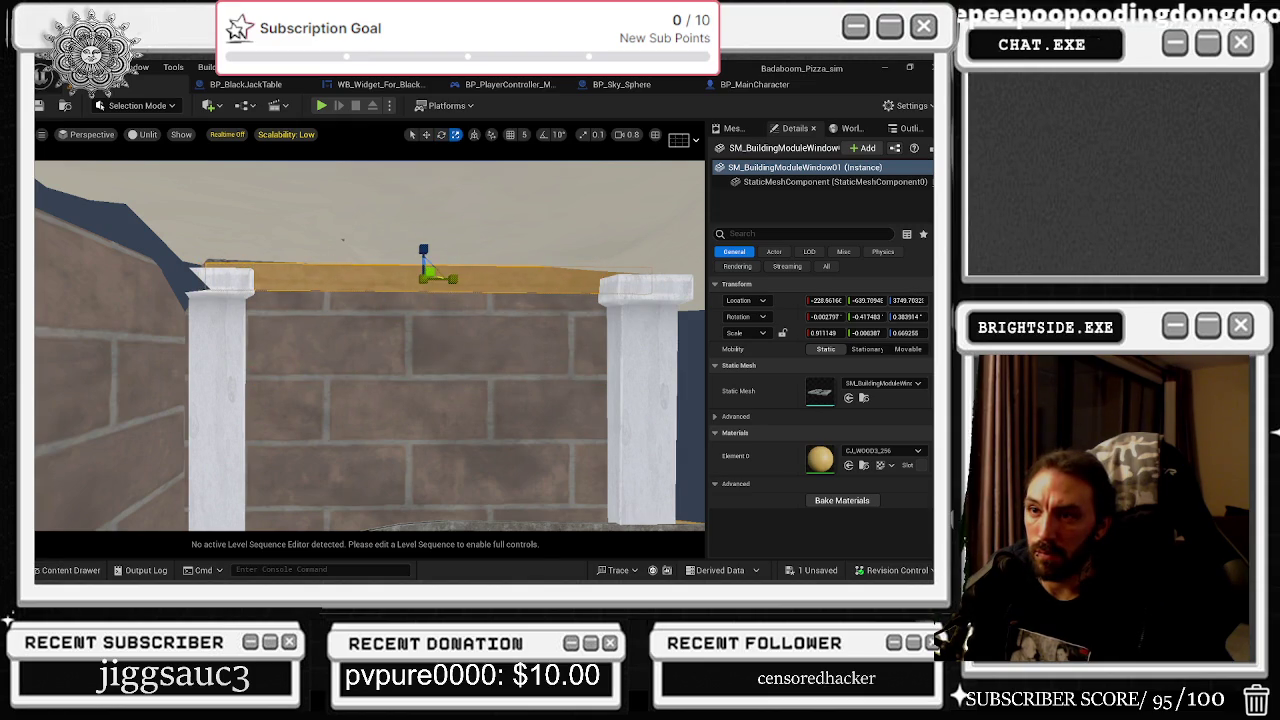
- Select the wooden trim beam and tilt it slightly so it sits flat on the wall
mouse_move(400, 400)
left_mouse_down()
mouse_move(440, 402)
mouse_move(405, 400)
left_mouse_up()
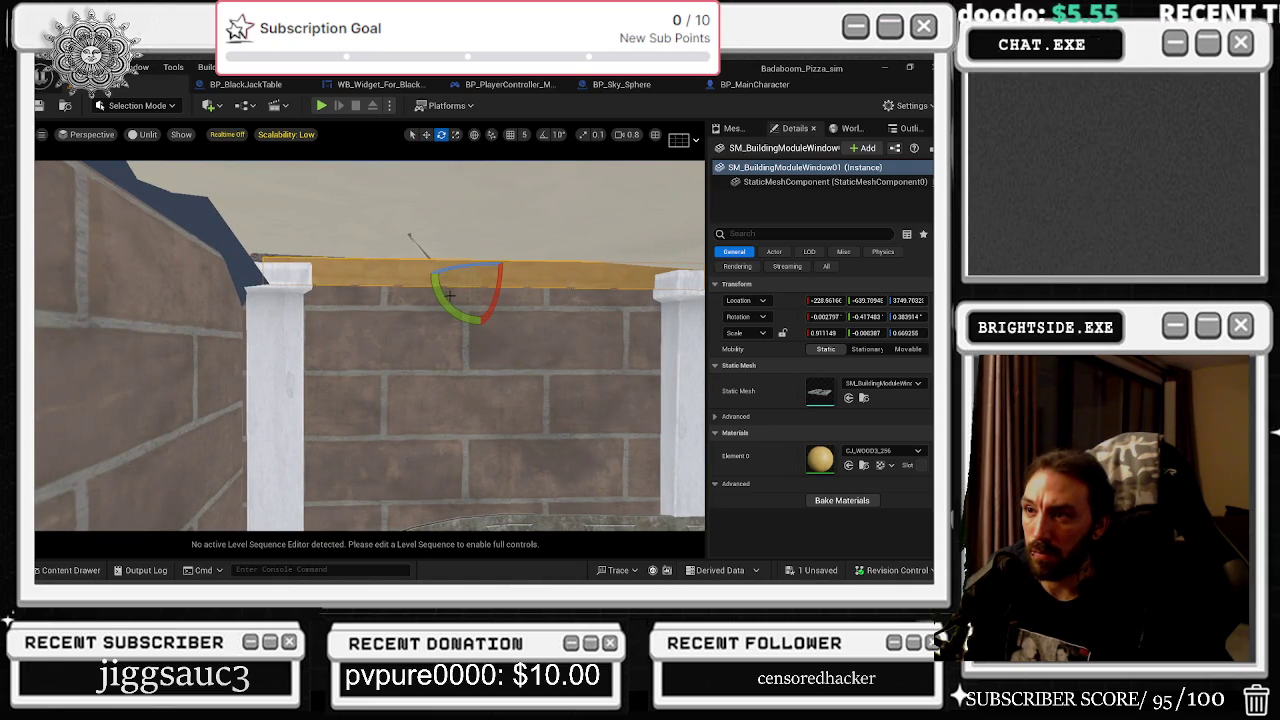
left_click_drag(450, 296, 444, 296)
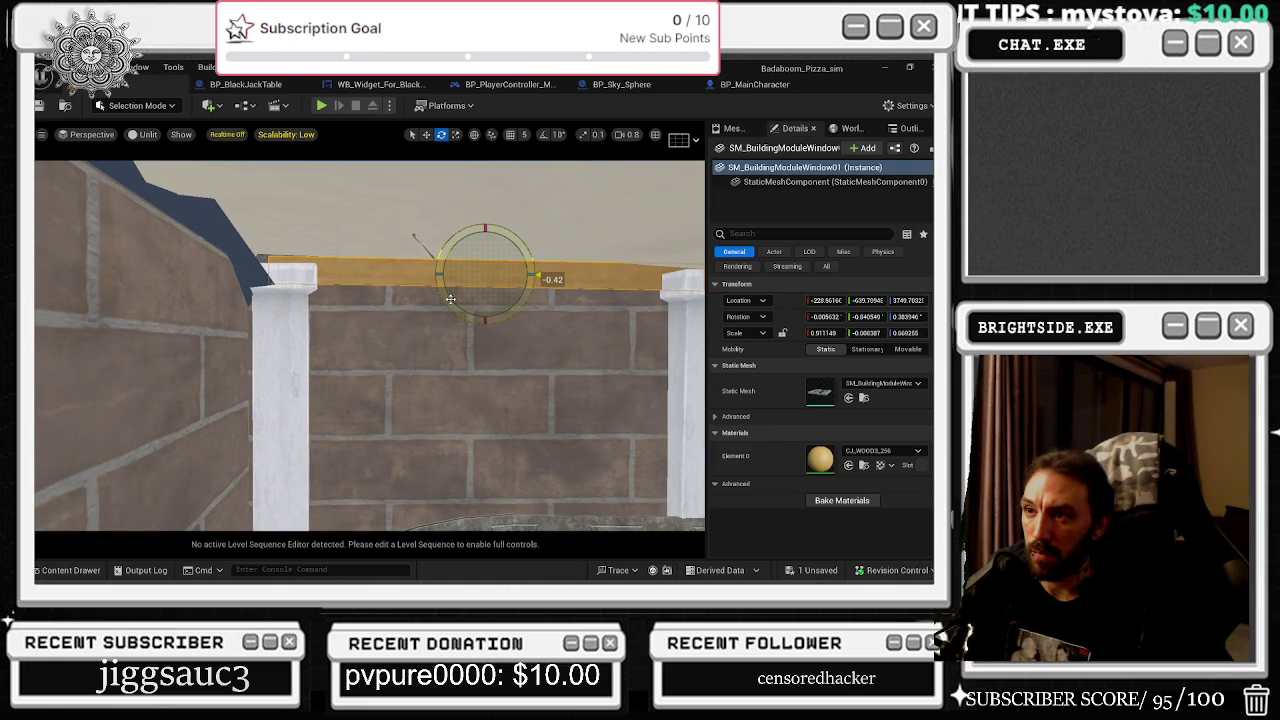
mouse_move(450, 298)
left_mouse_down()
mouse_move(450, 330)
mouse_move(451, 316)
left_mouse_up()
left_click(451, 322)
left_click(349, 352)
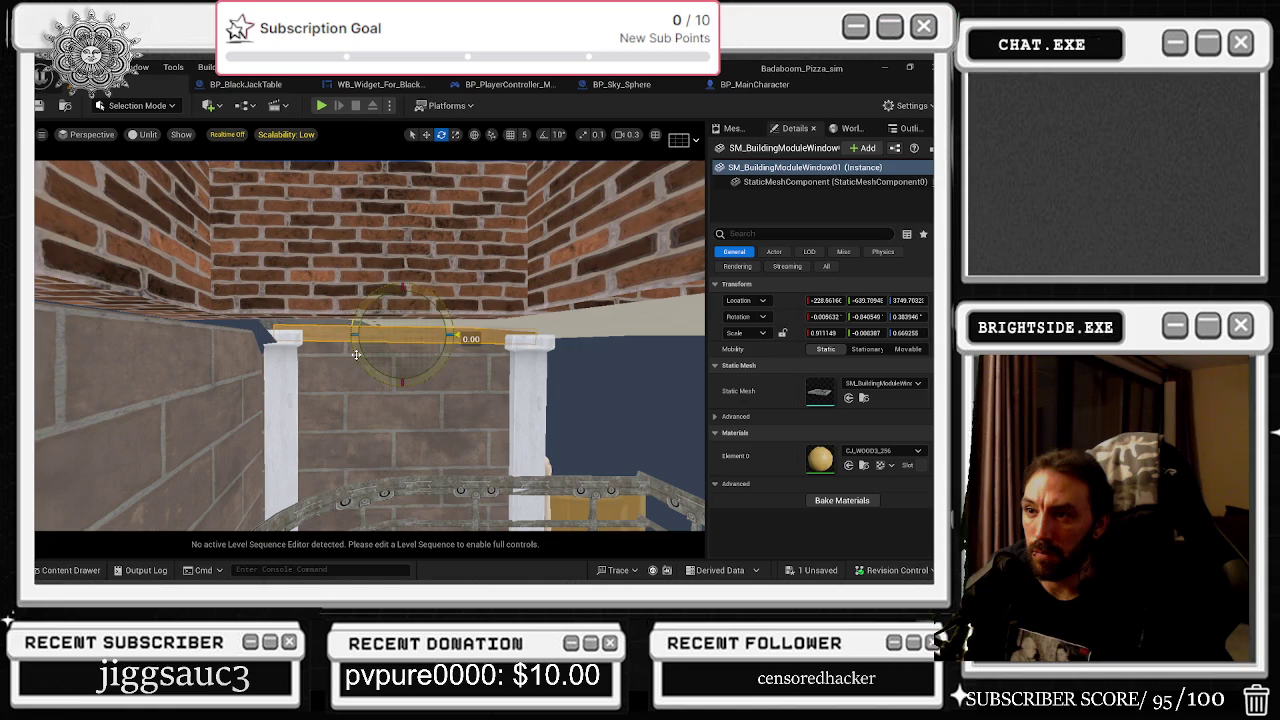
left_click_drag(356, 354, 358, 323)
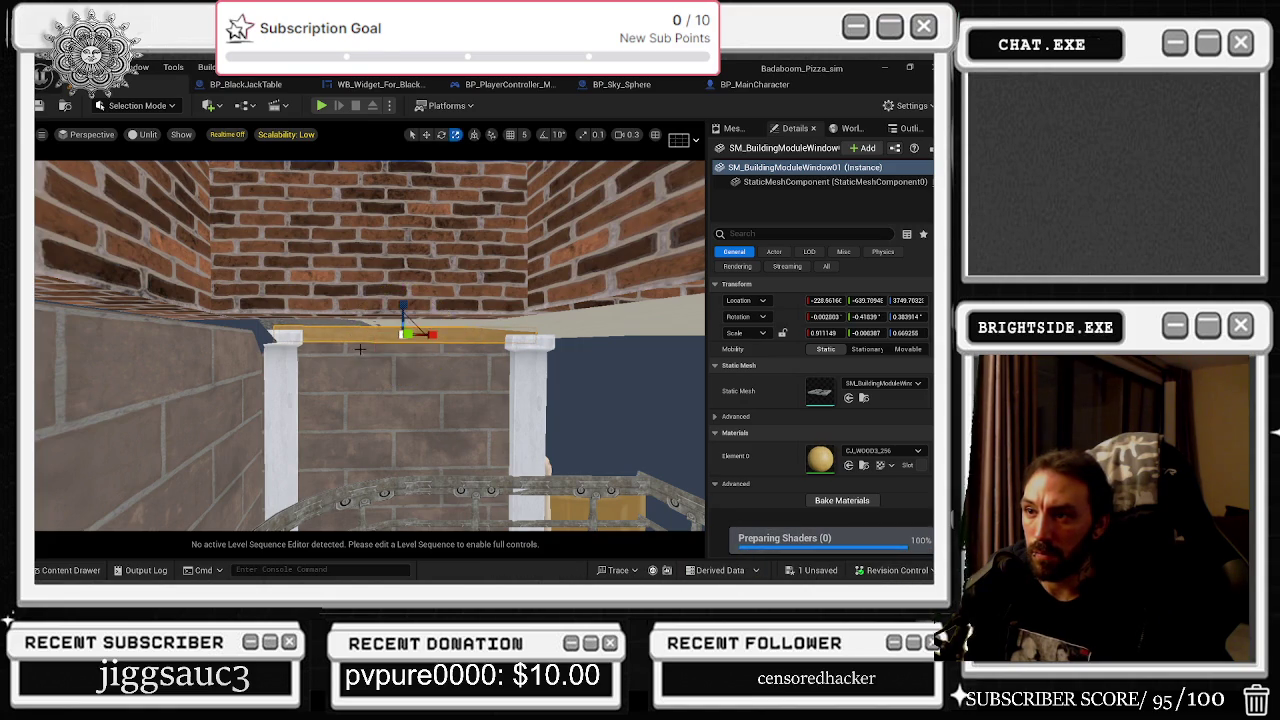
key("e")
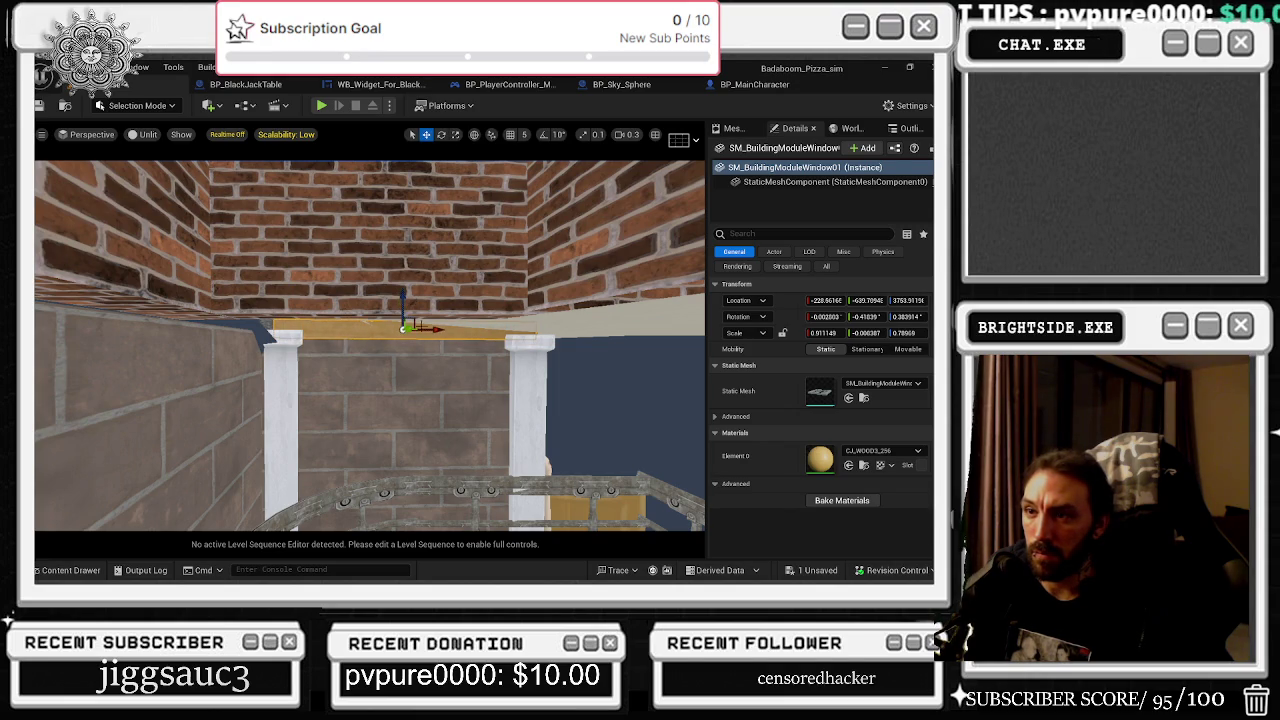
left_click(380, 420)
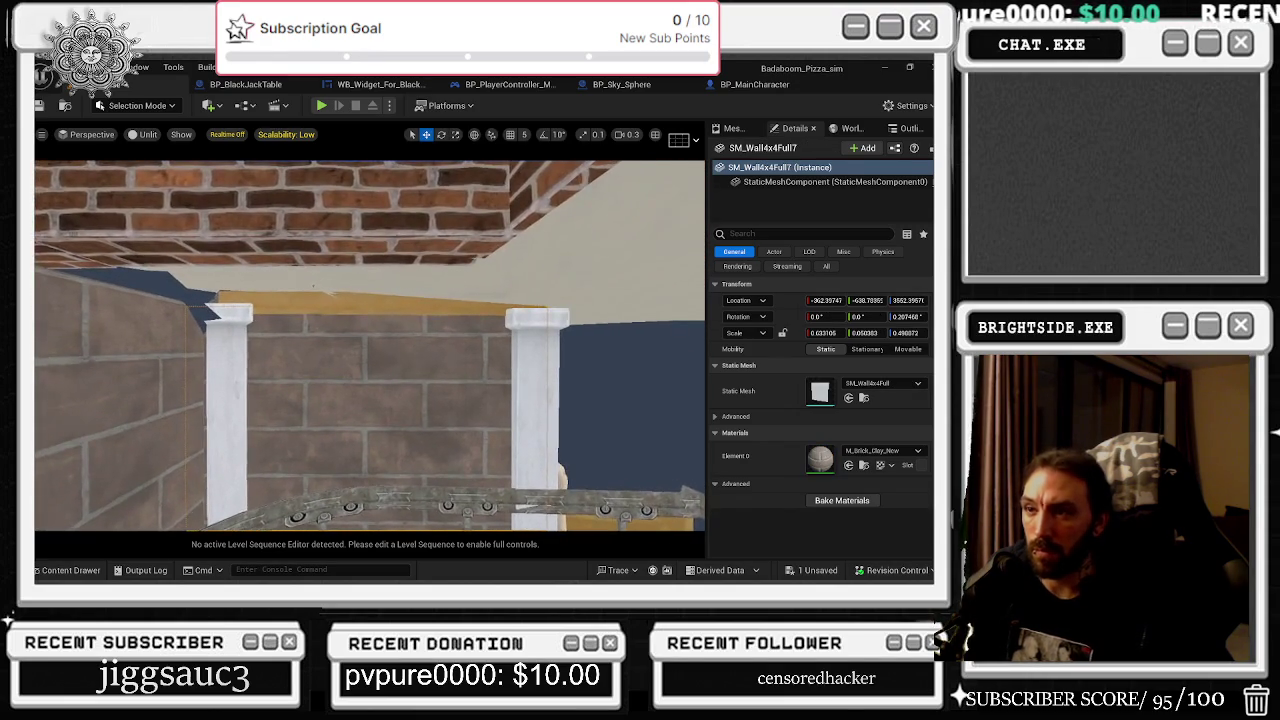
key("w")
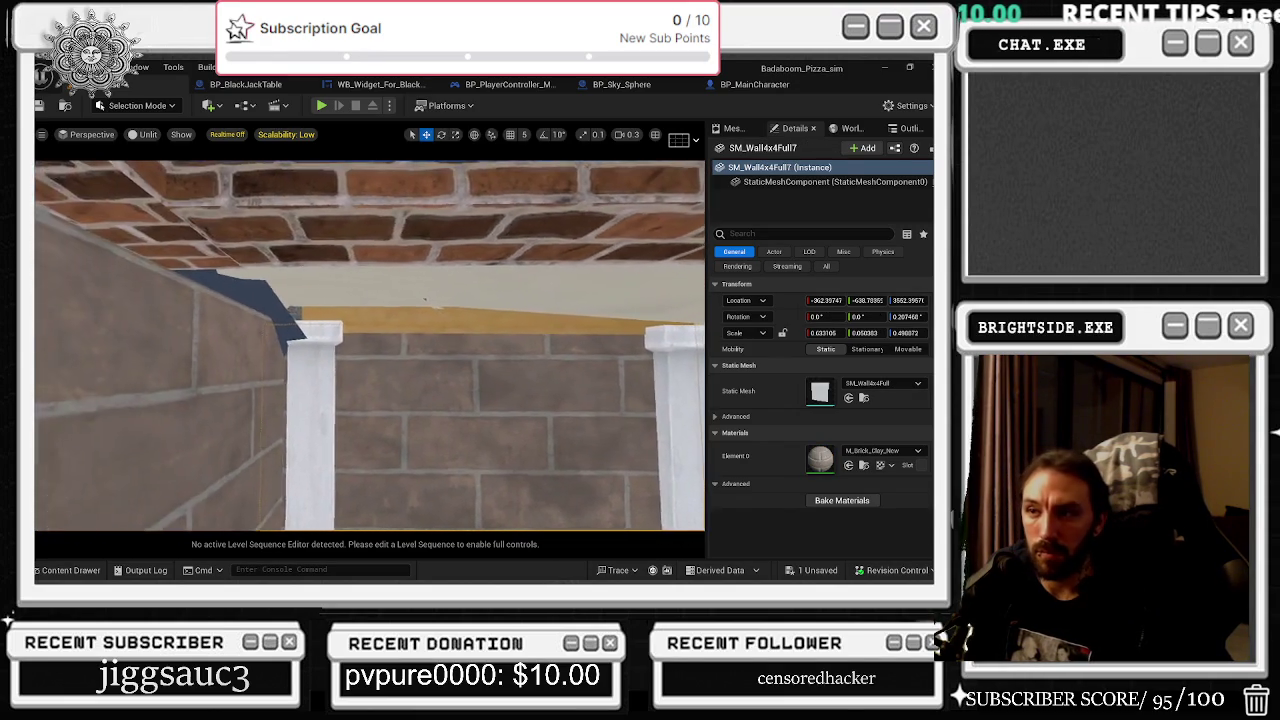
key("w")
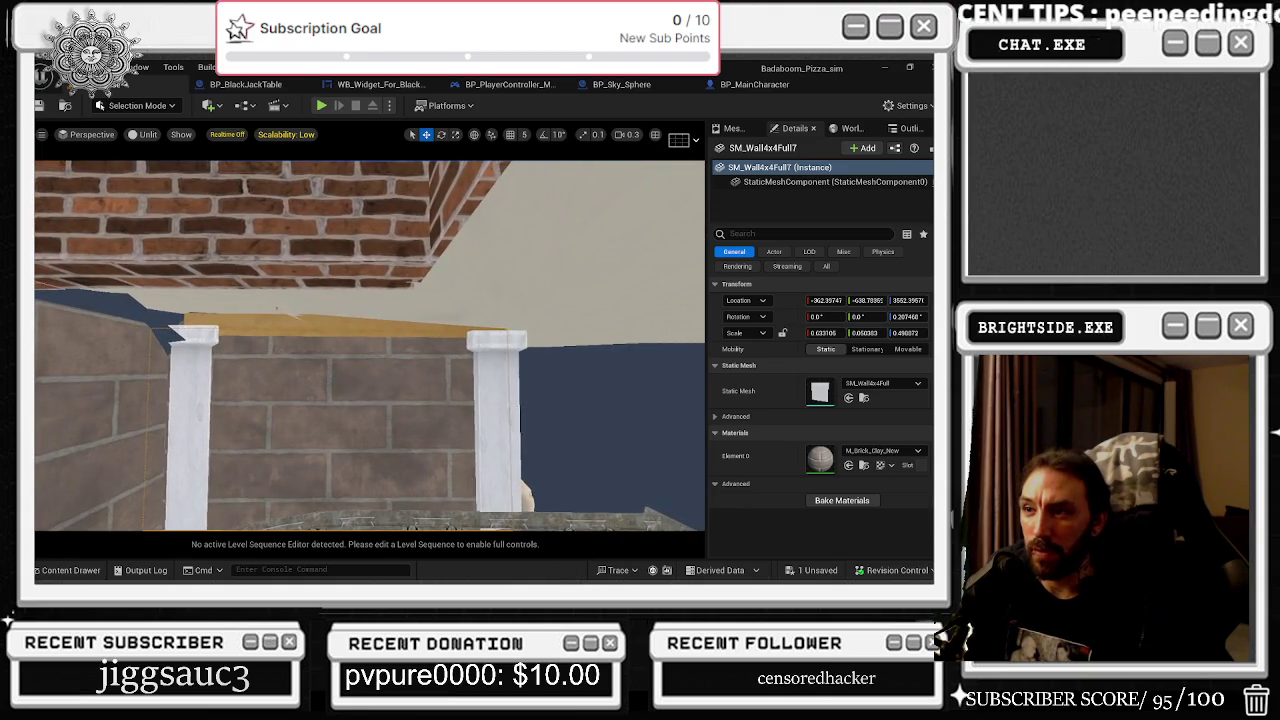
left_click(400, 518)
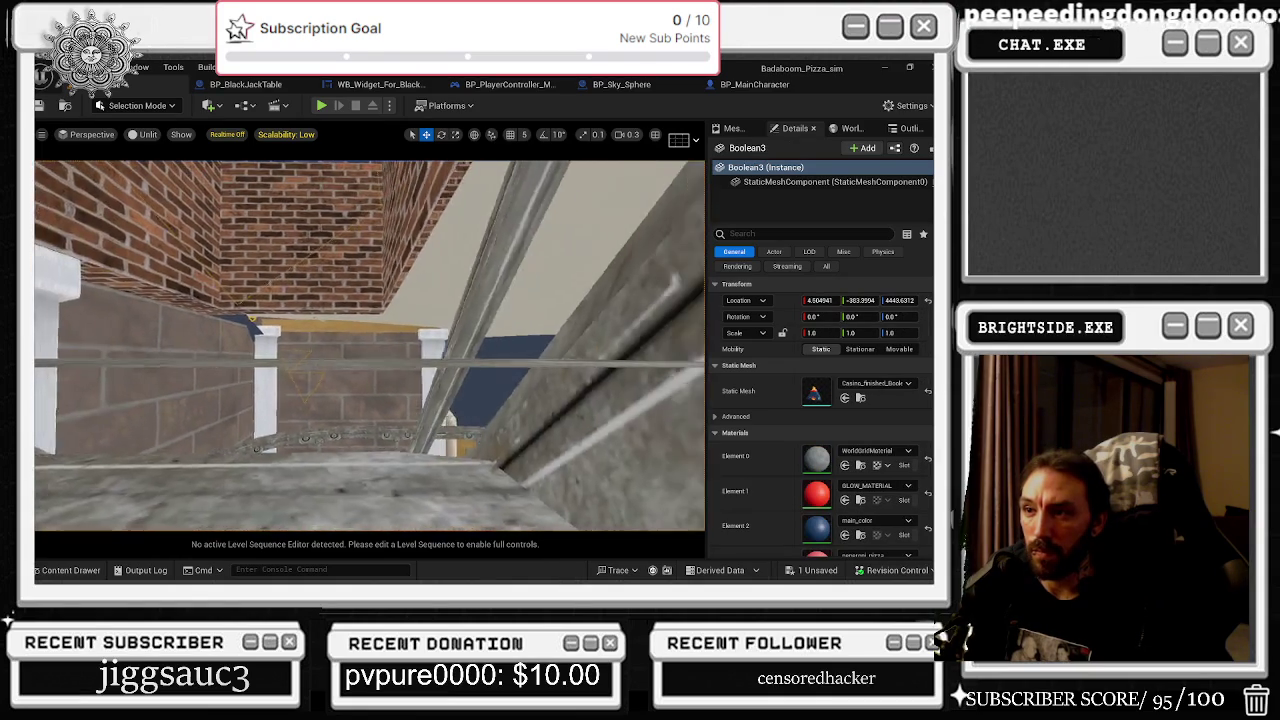
key("w")
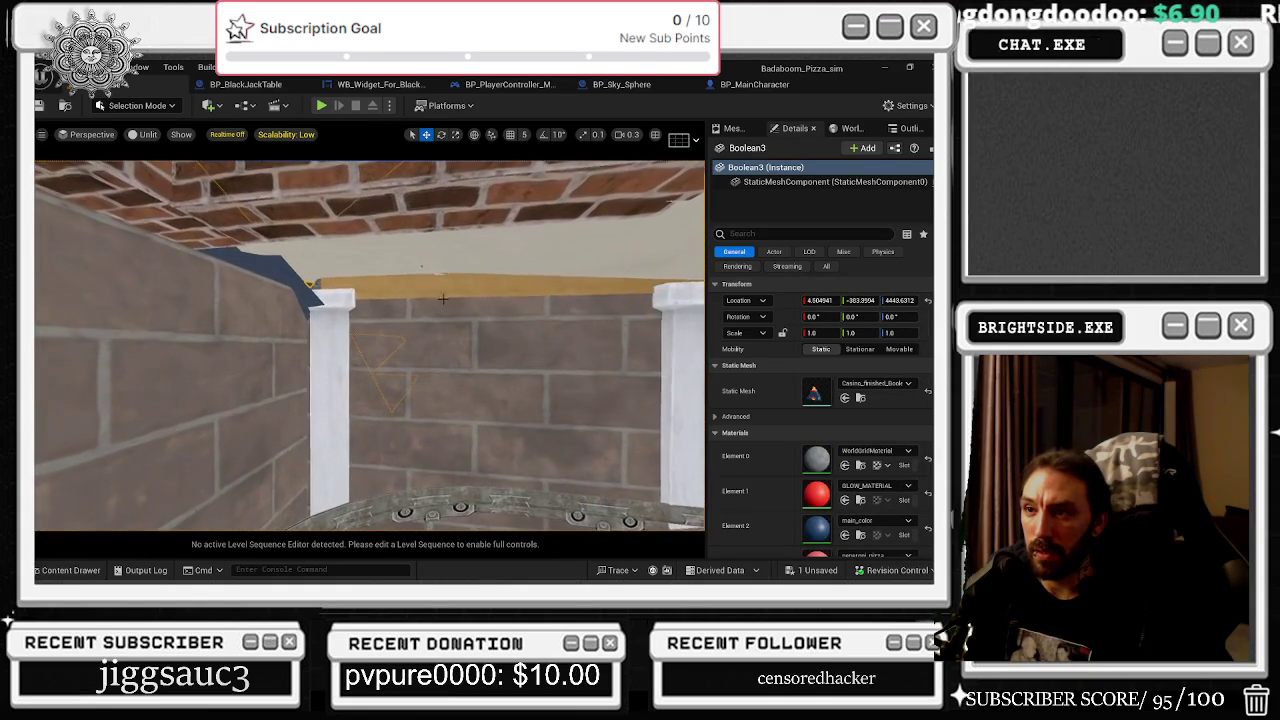
key("w")
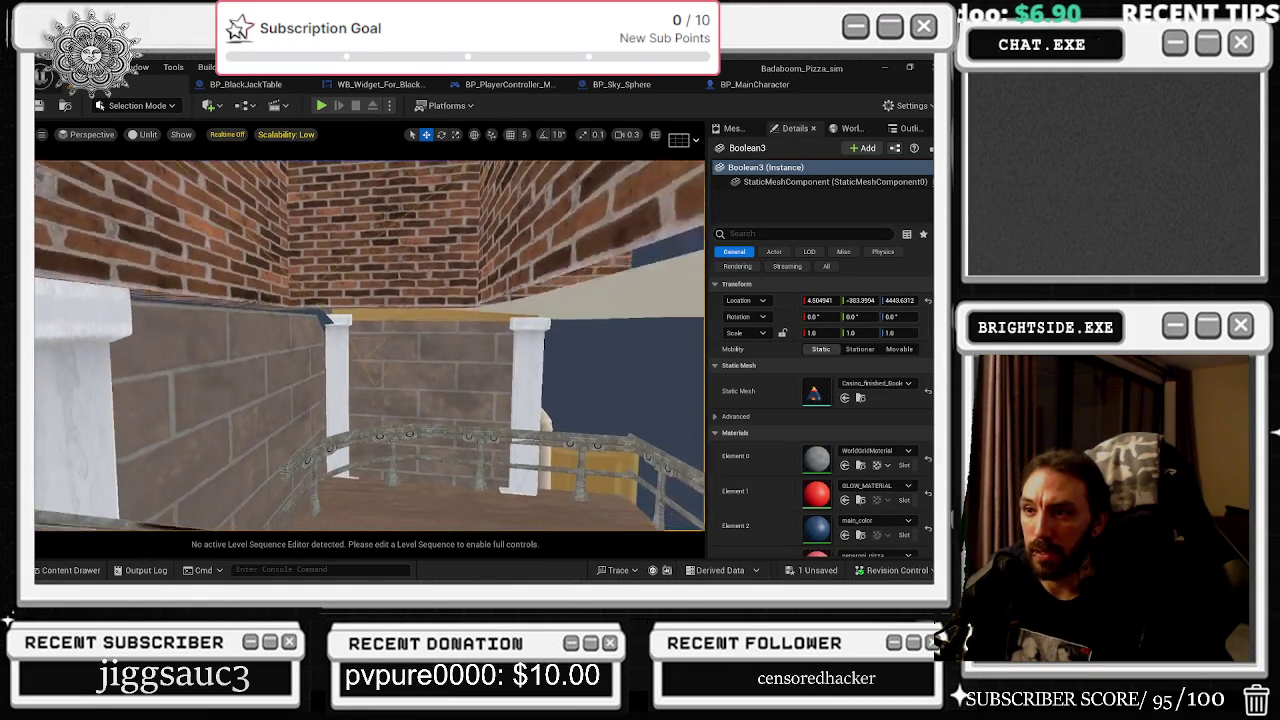
key("w")
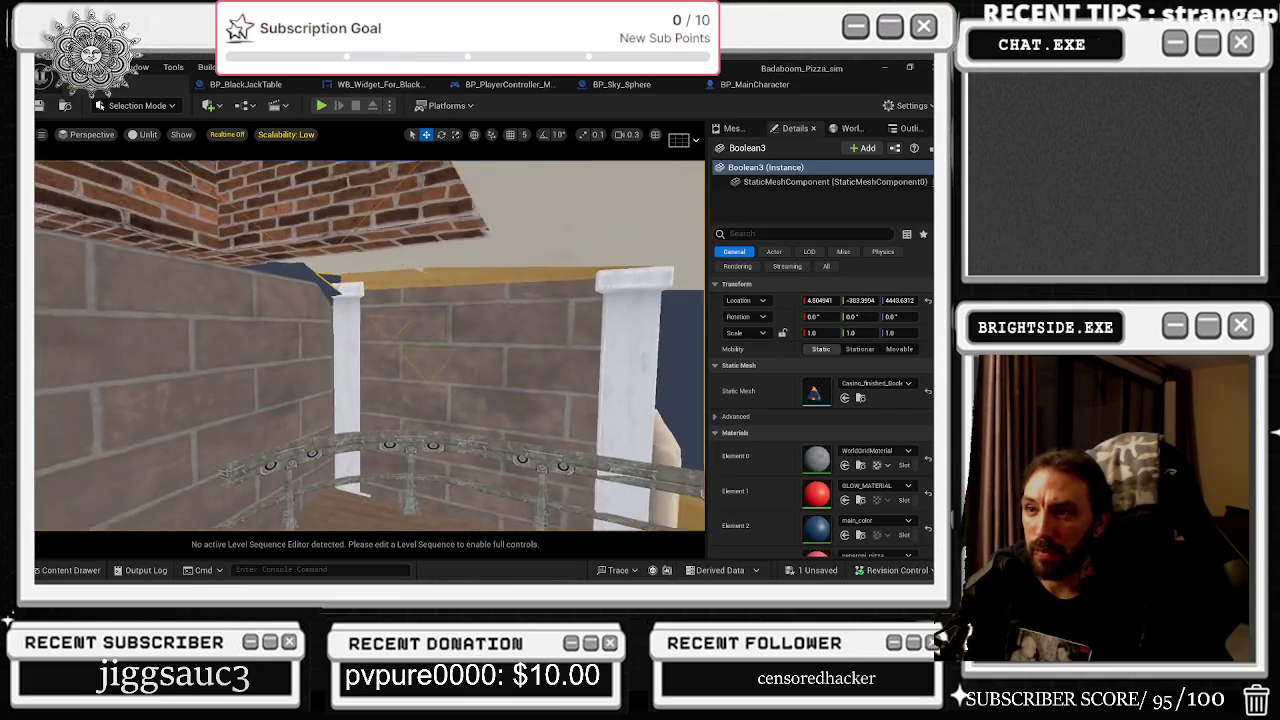
key("w")
left_click(384, 288)
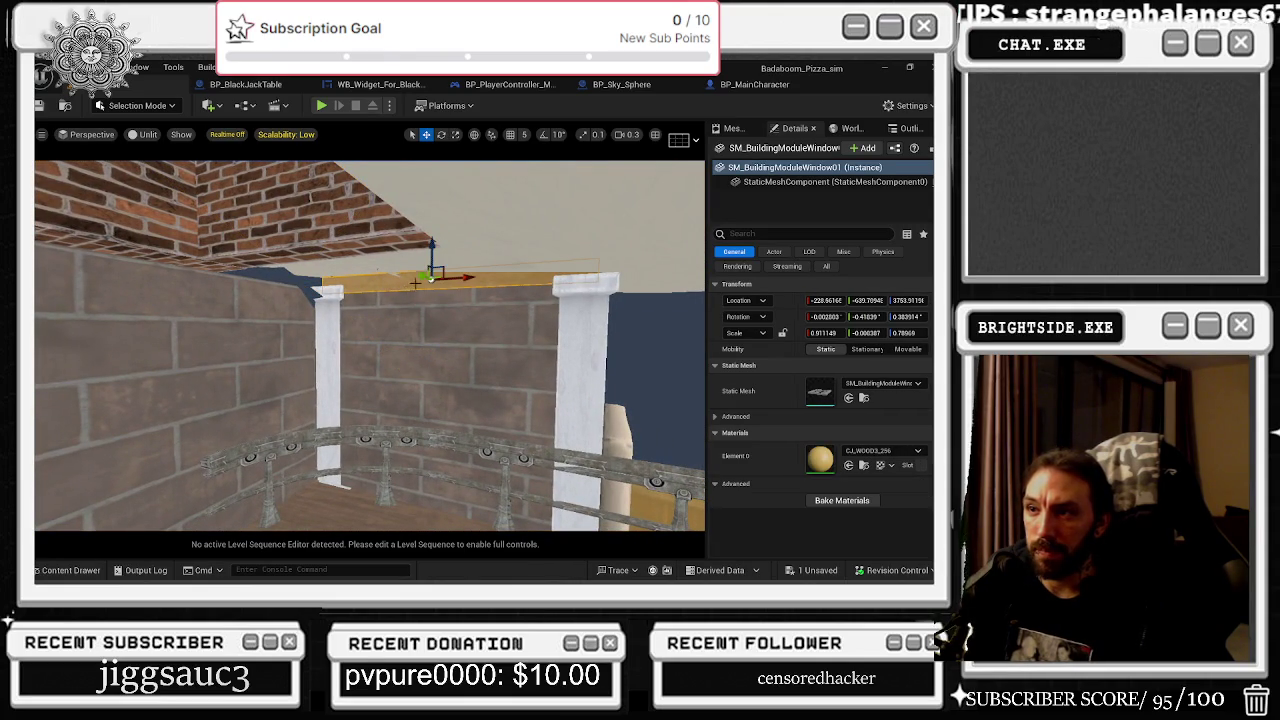
- Duplicate the wooden trim beam and turn the copy along the adjoining wall top
key("ctrl+d")
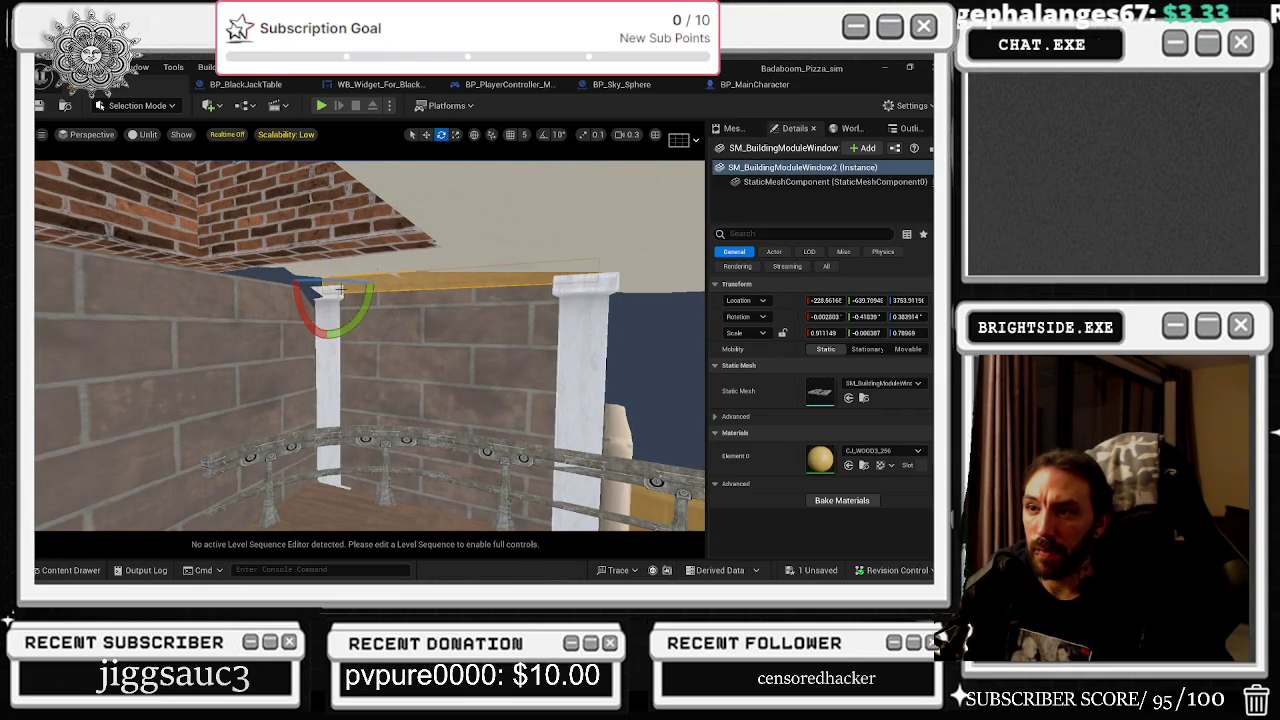
key("w")
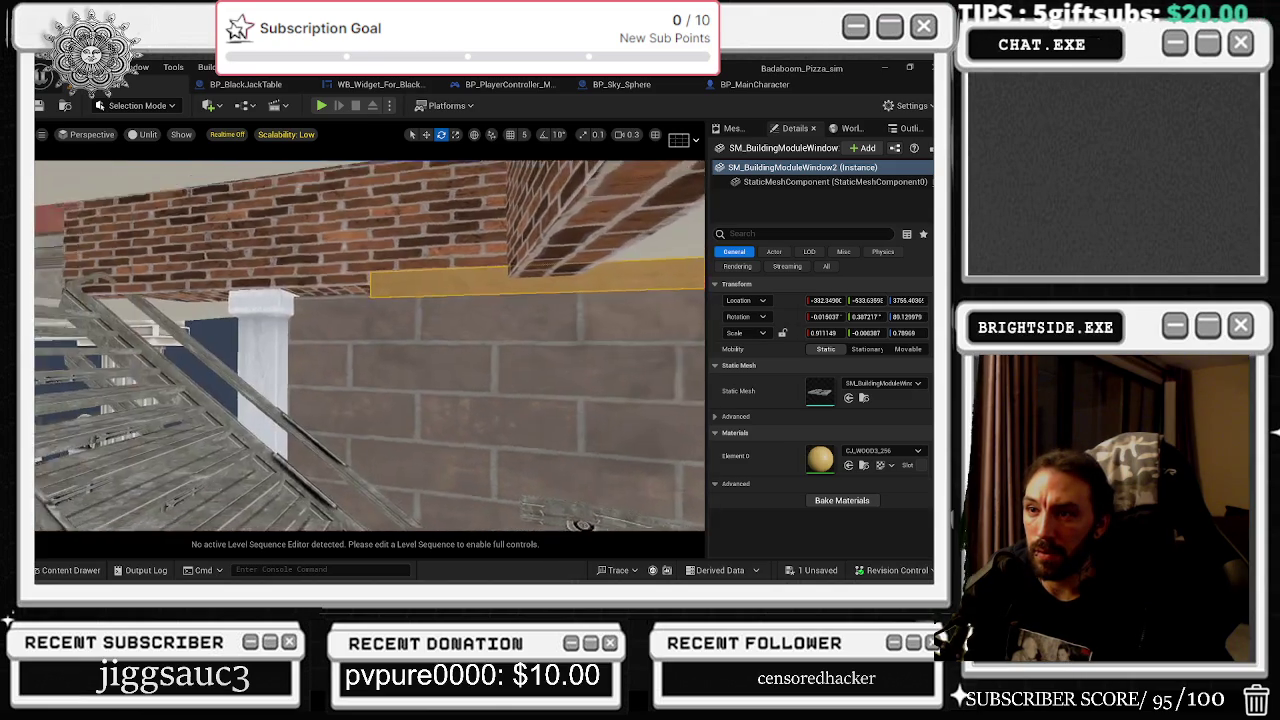
key("r")
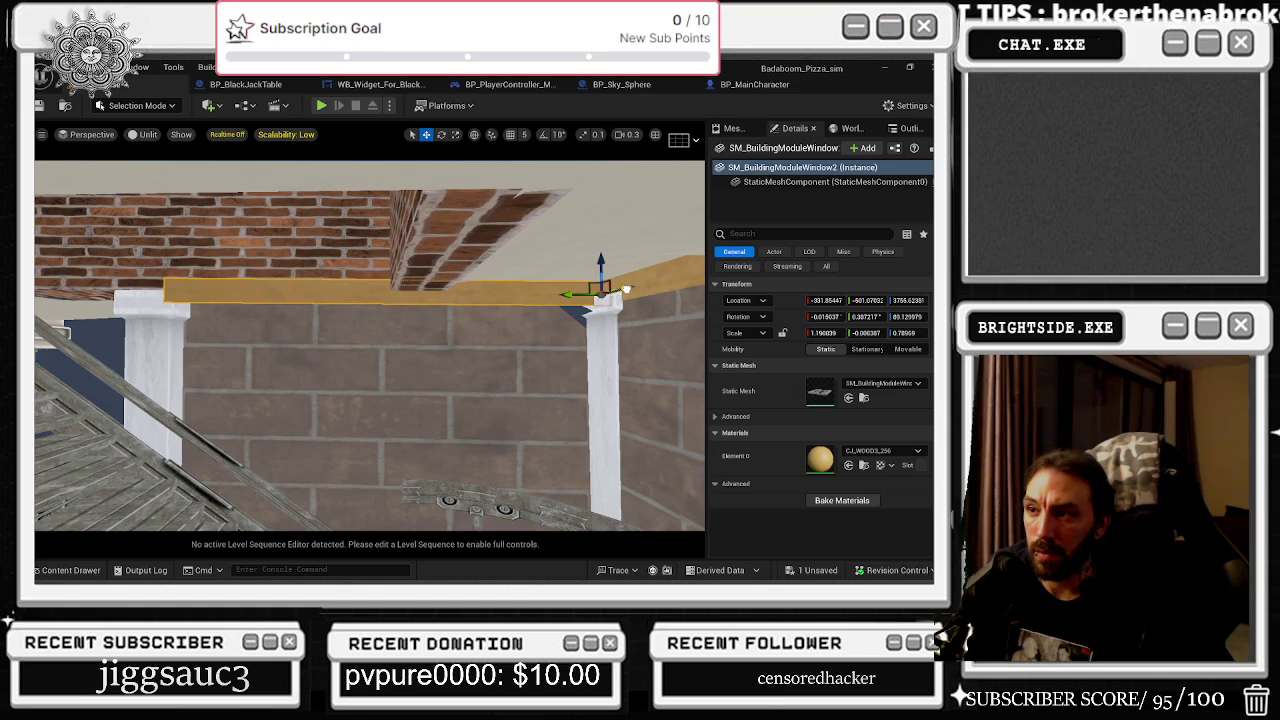
left_click_drag(626, 289, 380, 291)
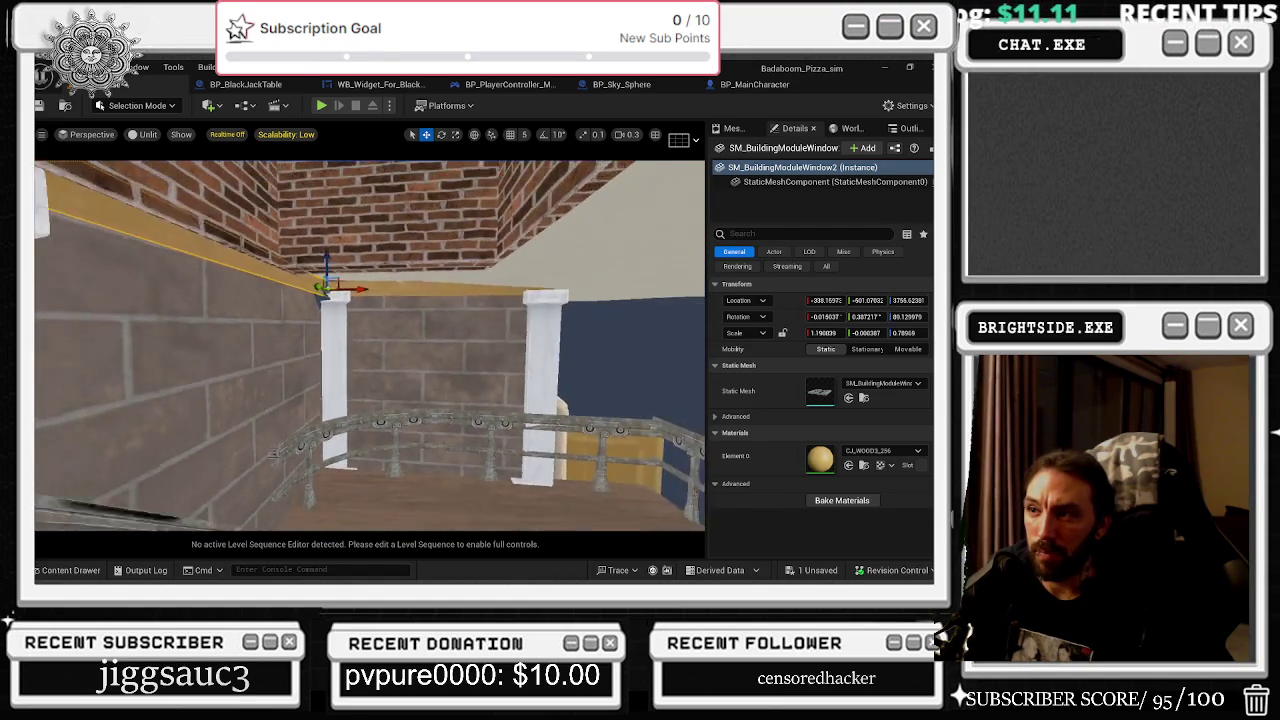
- Slide the copied beam to meet the pillar and lengthen it to about 1.309 X scale
mouse_move(641, 347)
left_mouse_down()
mouse_move(600, 345)
mouse_move(642, 346)
left_mouse_up()
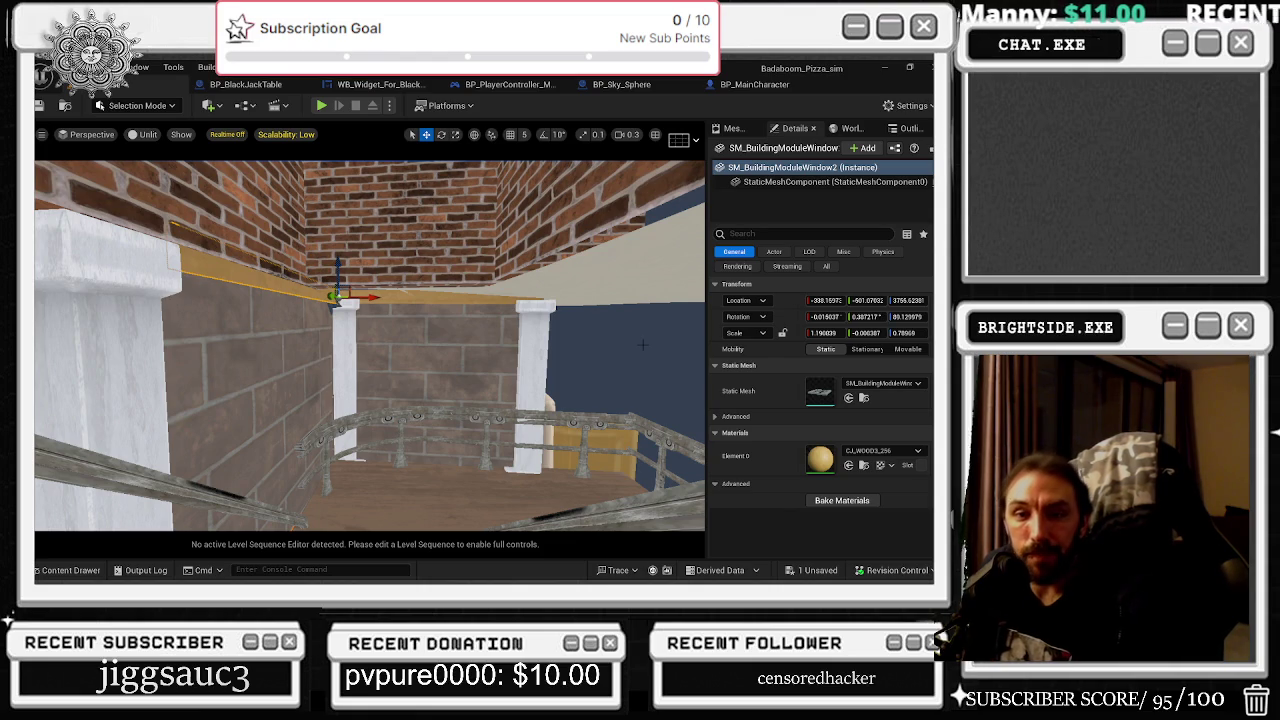
left_click_drag(643, 345, 582, 245)
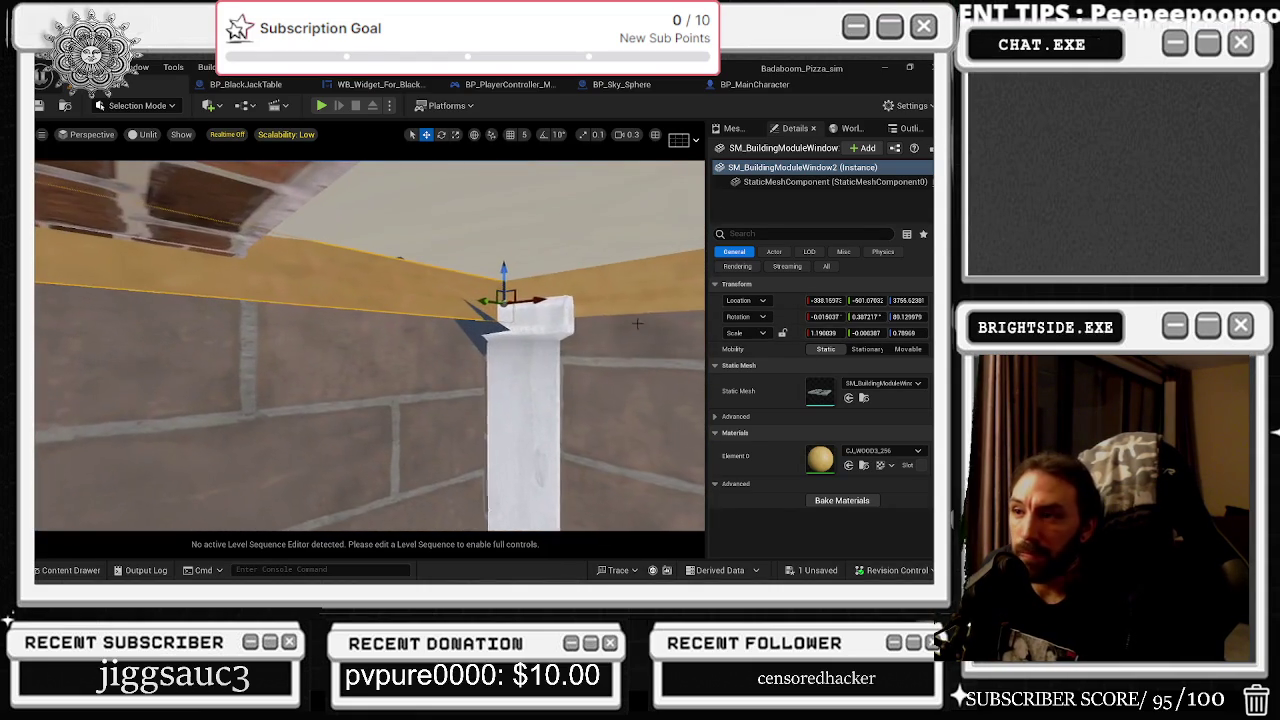
left_click_drag(518, 296, 509, 301)
scroll(370, 345, "up", 5)
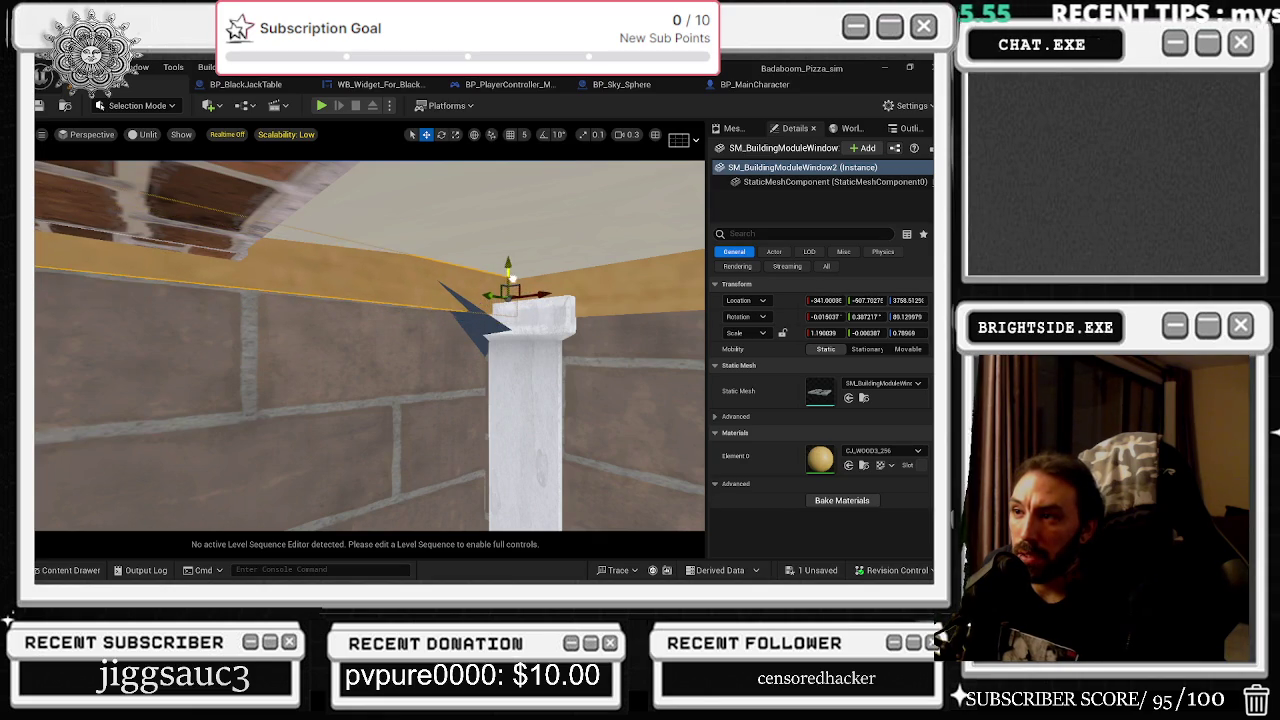
scroll(511, 285, "down", 5)
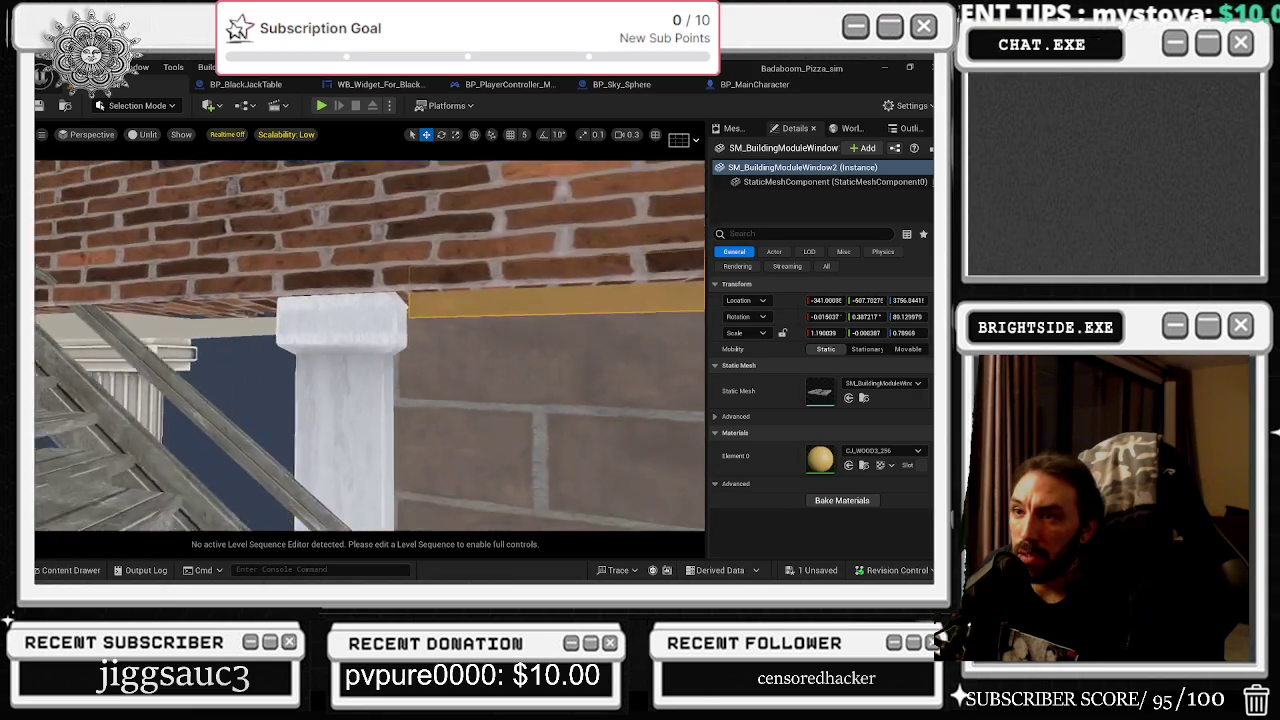
key("r")
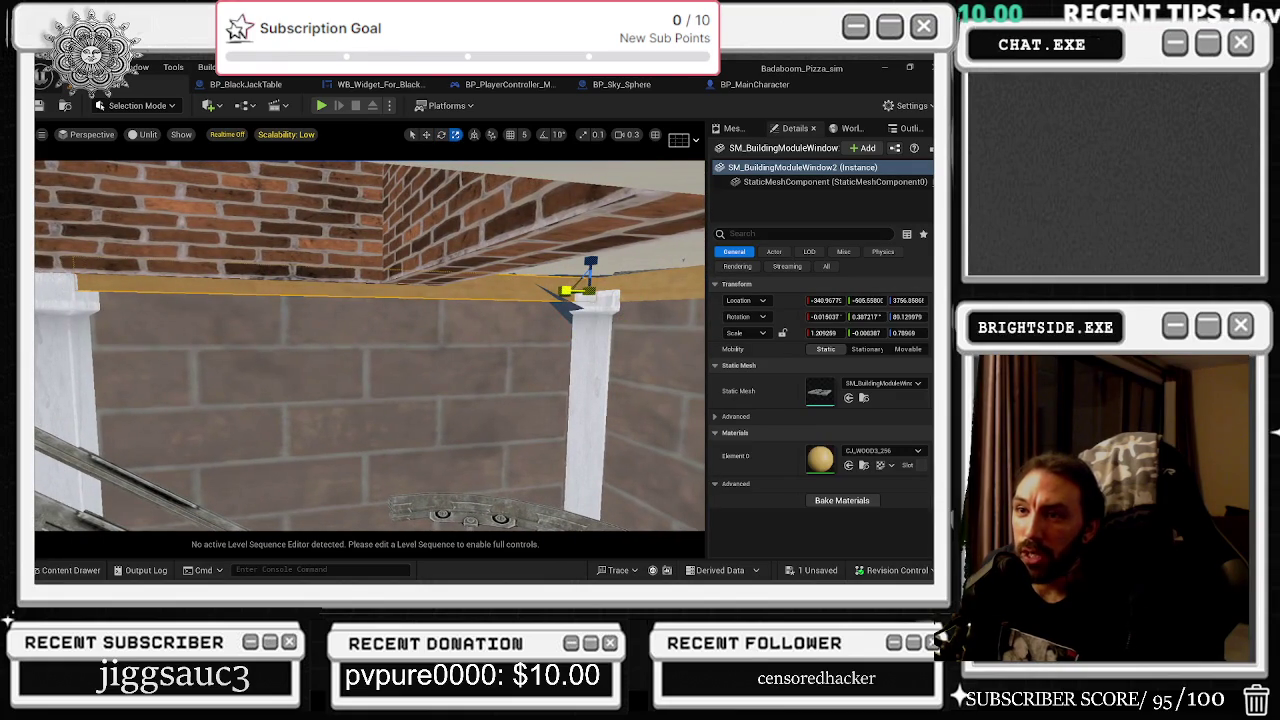
scroll(370, 345, "down", 5)
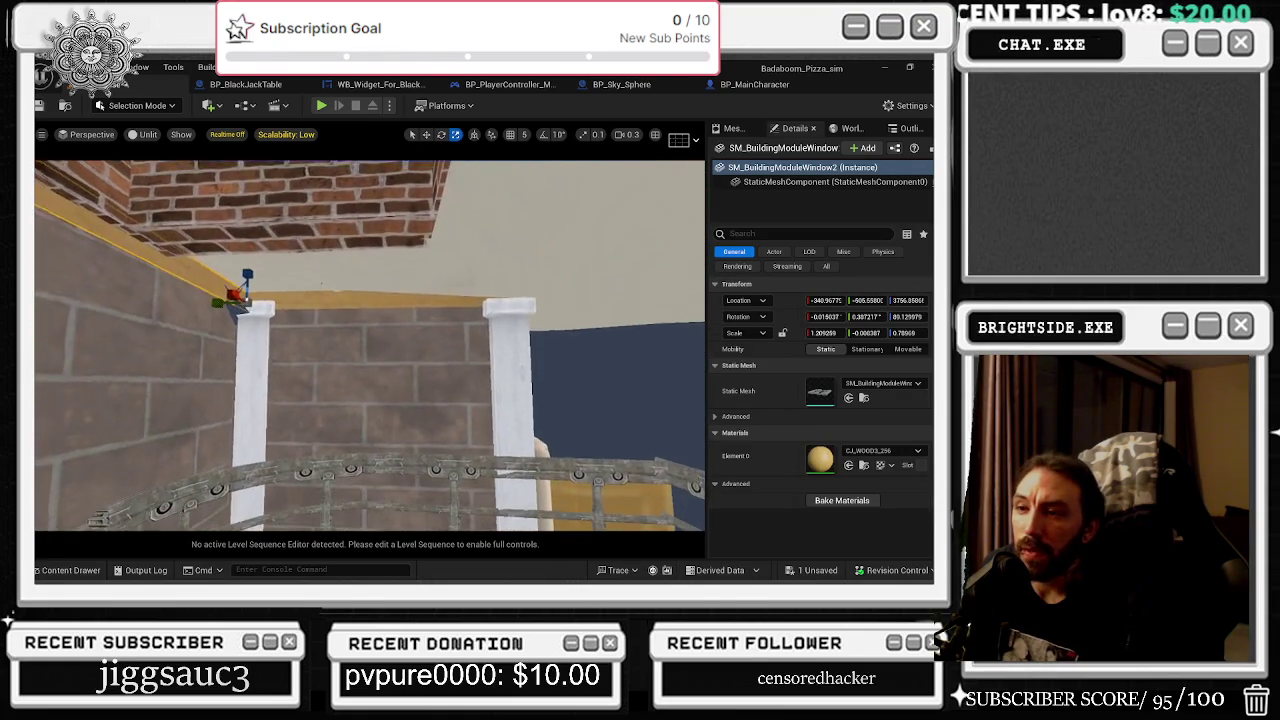